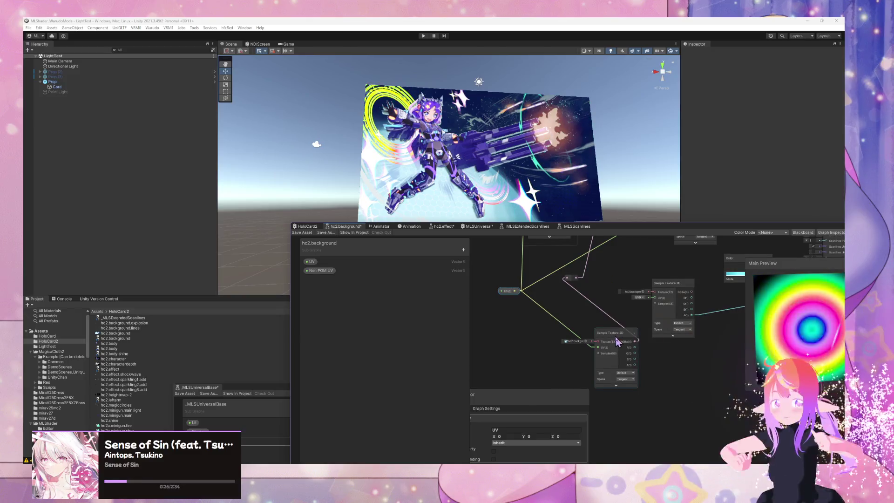
Move the Magic Circle group aside and discard a stray dangling connection
{"action": "mouse_move", "coordinate": [577, 329]}
{"action": "left_mouse_down"}
{"action": "mouse_move", "coordinate": [605, 382]}
{"action": "mouse_move", "coordinate": [572, 368]}
{"action": "left_mouse_up"}
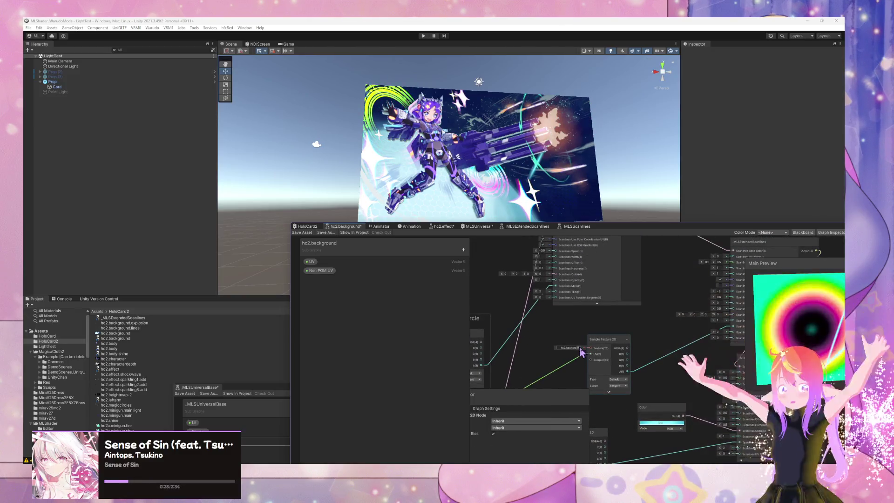
{"action": "left_click", "coordinate": [579, 348]}
{"action": "left_click", "coordinate": [813, 271]}
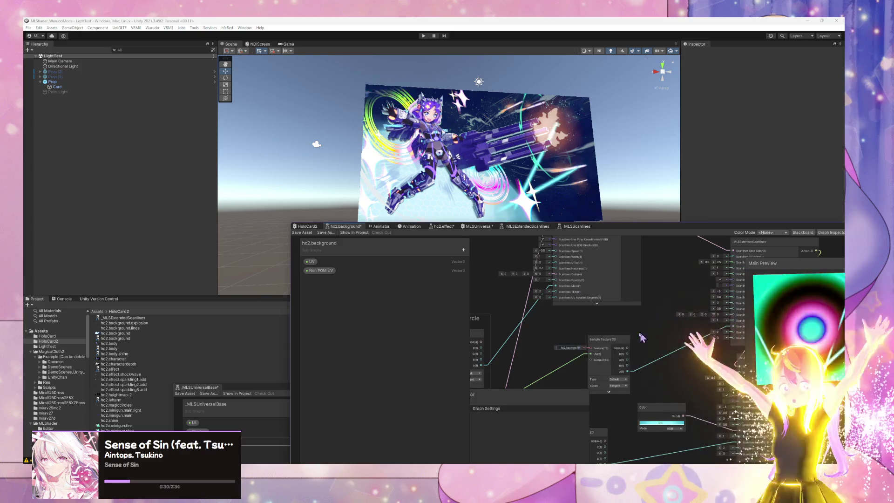
{"action": "left_click_drag", "start_coordinate": [582, 326], "coordinate": [664, 286]}
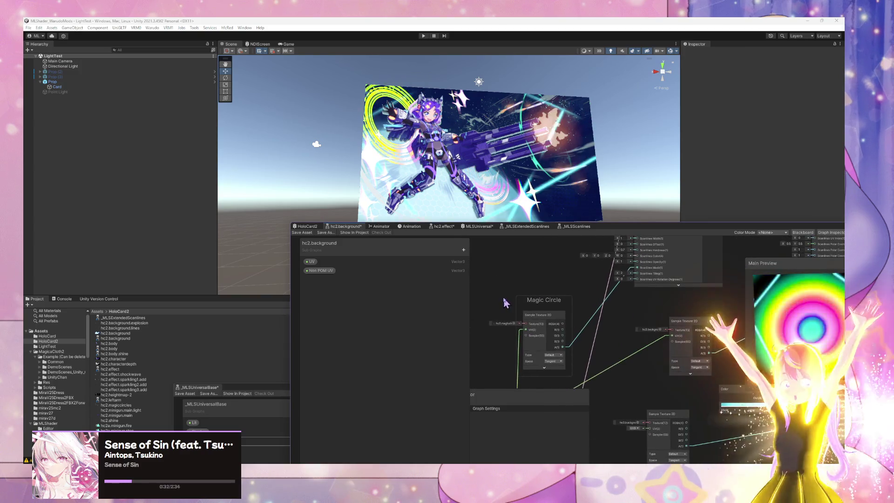
{"action": "left_click_drag", "start_coordinate": [540, 276], "coordinate": [524, 257]}
{"action": "mouse_move", "coordinate": [640, 285]}
{"action": "left_mouse_down"}
{"action": "mouse_move", "coordinate": [623, 409]}
{"action": "mouse_move", "coordinate": [684, 254]}
{"action": "mouse_move", "coordinate": [559, 359]}
{"action": "mouse_move", "coordinate": [507, 325]}
{"action": "left_mouse_up"}
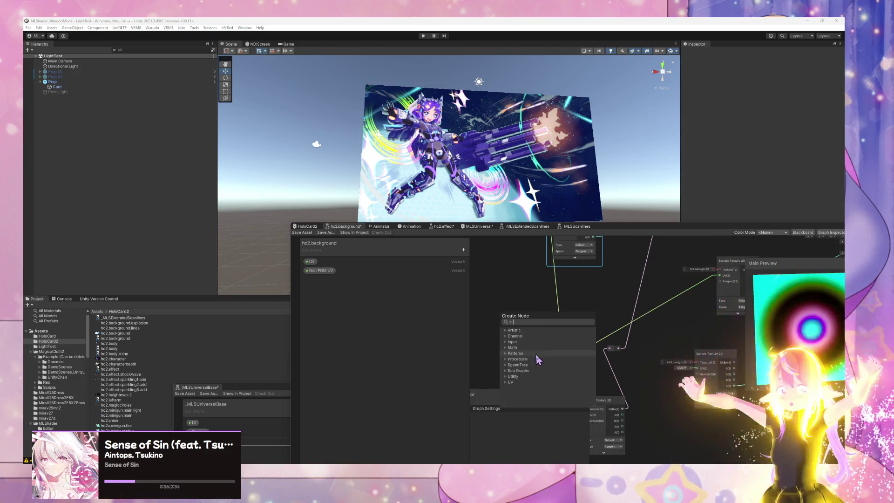
{"action": "key", "text": "Escape"}
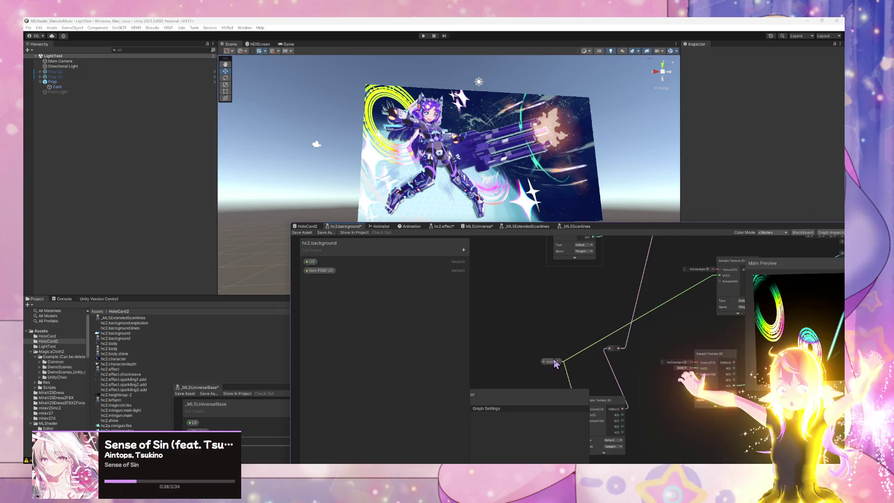
Reposition the UV property node and move the Sample Texture node to the lower right
{"action": "mouse_move", "coordinate": [556, 364]}
{"action": "left_mouse_down"}
{"action": "mouse_move", "coordinate": [536, 339]}
{"action": "mouse_move", "coordinate": [538, 280]}
{"action": "left_mouse_up"}
{"action": "scroll", "coordinate": [536, 344], "scroll_direction": "down", "scroll_amount": 2}
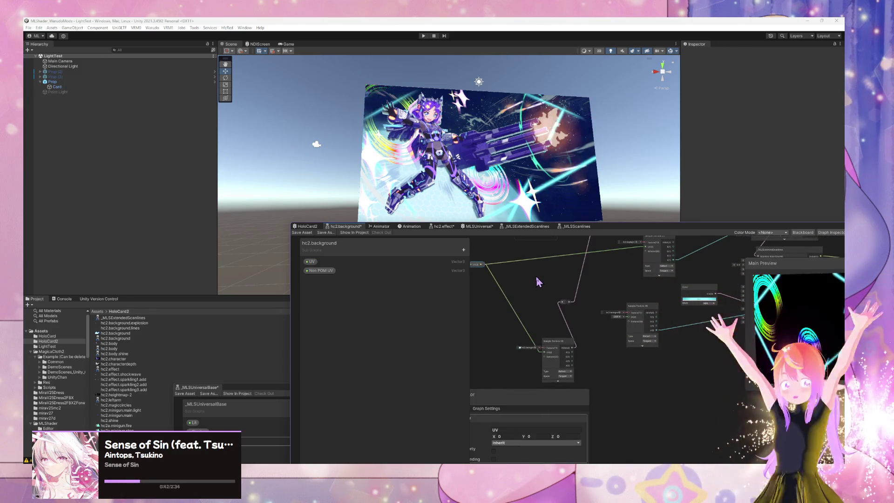
{"action": "scroll", "coordinate": [538, 279], "scroll_direction": "up", "scroll_amount": 2}
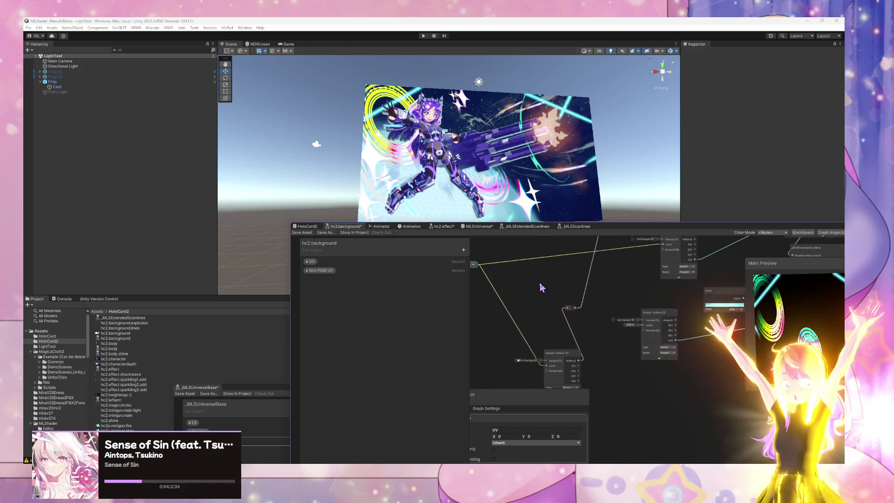
{"action": "left_click_drag", "start_coordinate": [541, 288], "coordinate": [543, 266]}
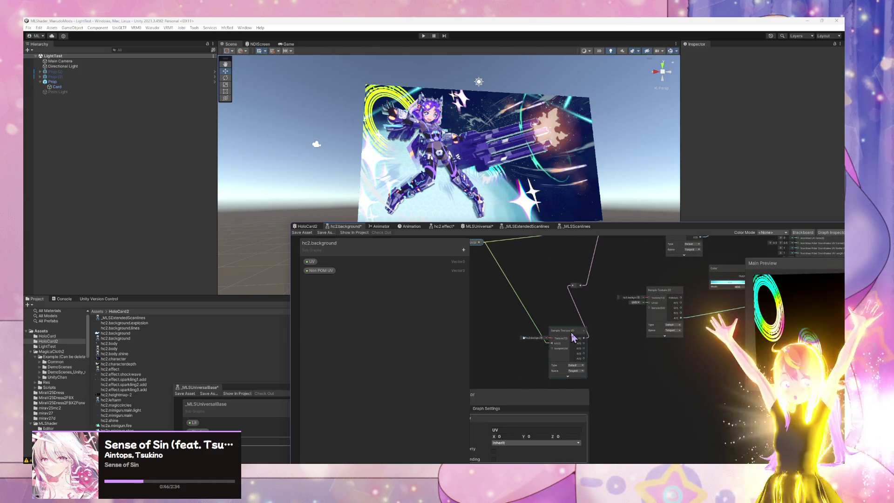
{"action": "mouse_move", "coordinate": [573, 337]}
{"action": "left_mouse_down"}
{"action": "mouse_move", "coordinate": [540, 305]}
{"action": "mouse_move", "coordinate": [608, 403]}
{"action": "left_mouse_up"}
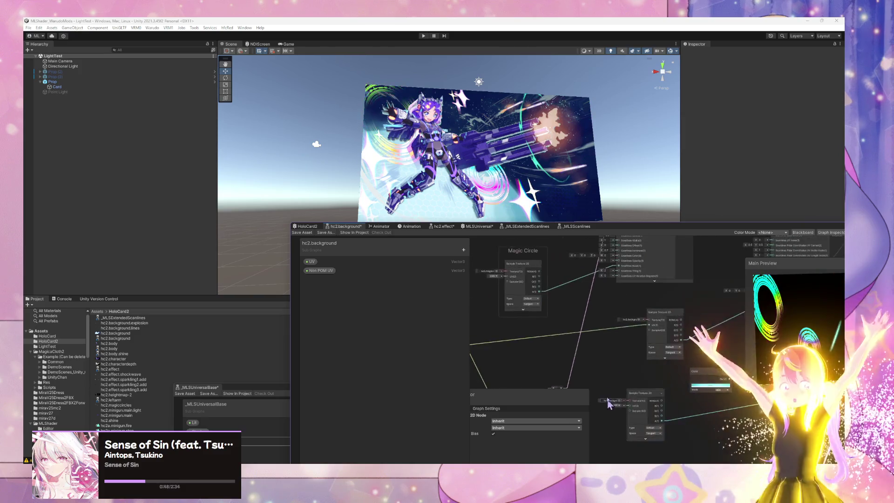
{"action": "left_click_drag", "start_coordinate": [523, 310], "coordinate": [566, 298]}
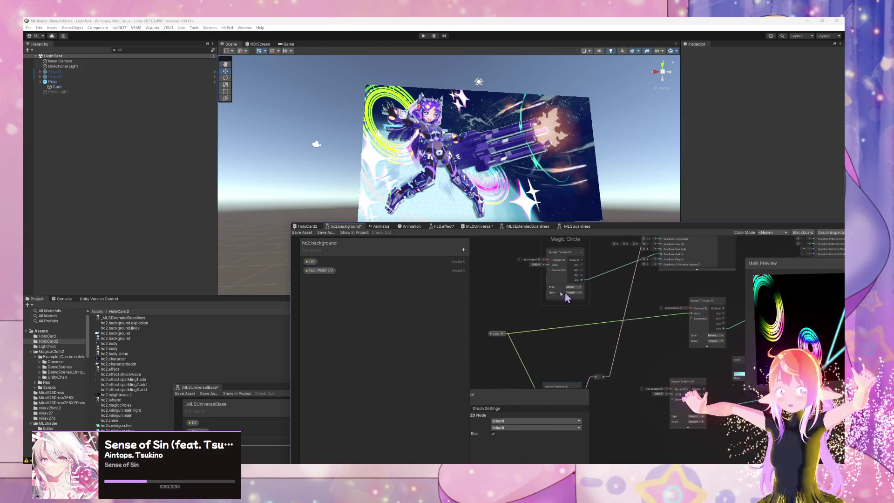
Wire the UV property into the Magic Circle sampler and the lower Sample Texture 2D node
{"action": "left_click", "coordinate": [502, 334]}
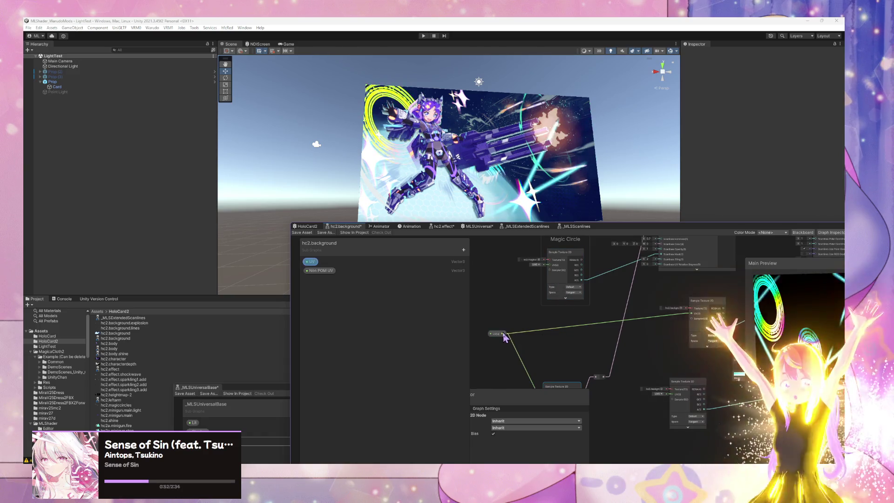
{"action": "left_click_drag", "start_coordinate": [504, 334], "coordinate": [549, 266]}
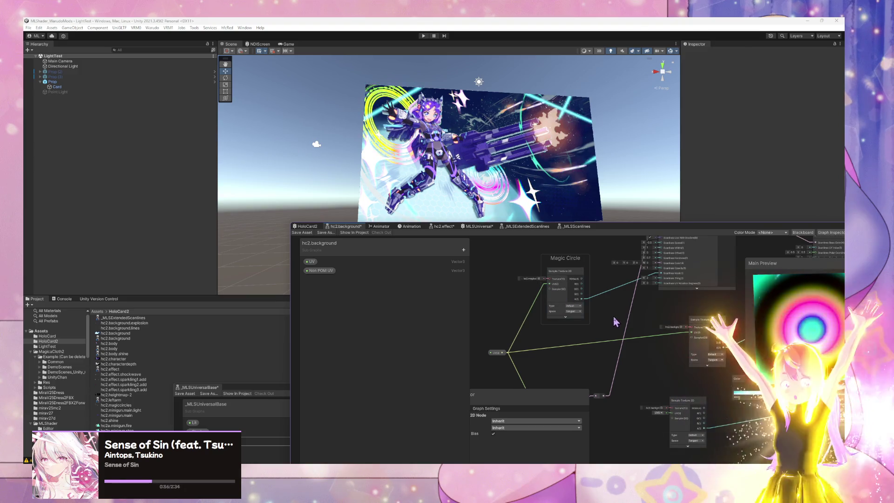
{"action": "left_click", "coordinate": [525, 323]}
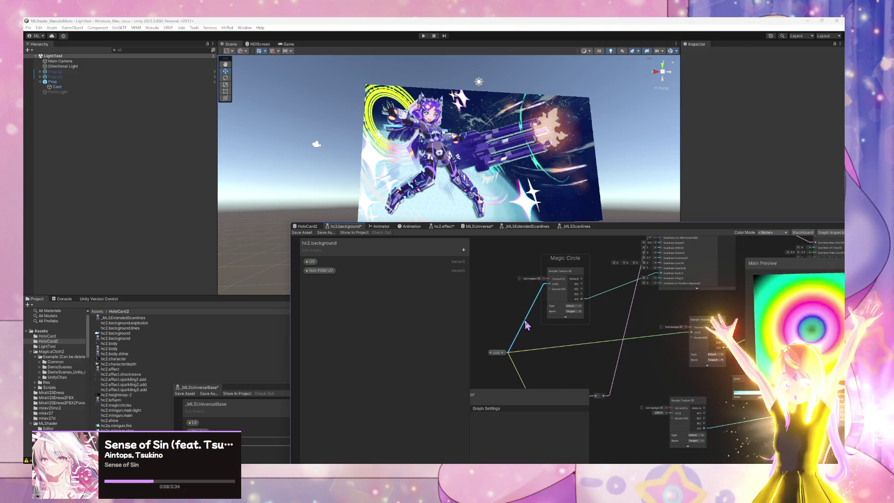
{"action": "left_click_drag", "start_coordinate": [535, 323], "coordinate": [536, 262]}
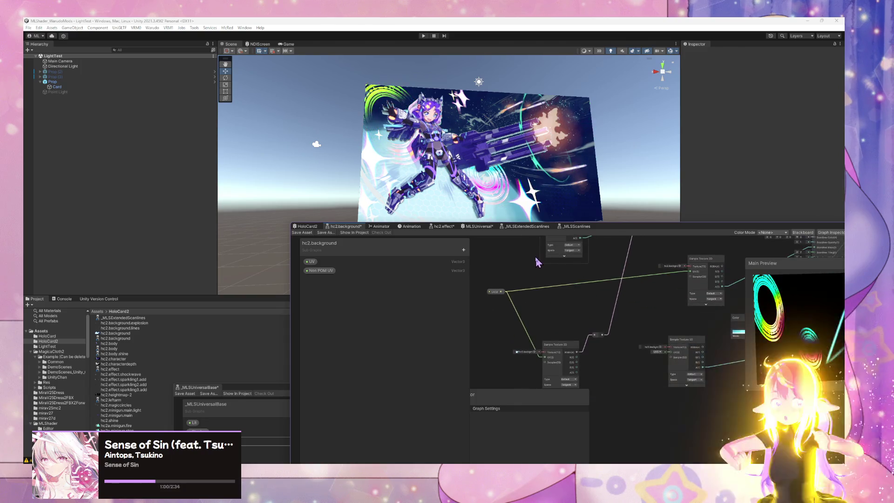
{"action": "left_click_drag", "start_coordinate": [541, 351], "coordinate": [535, 328]}
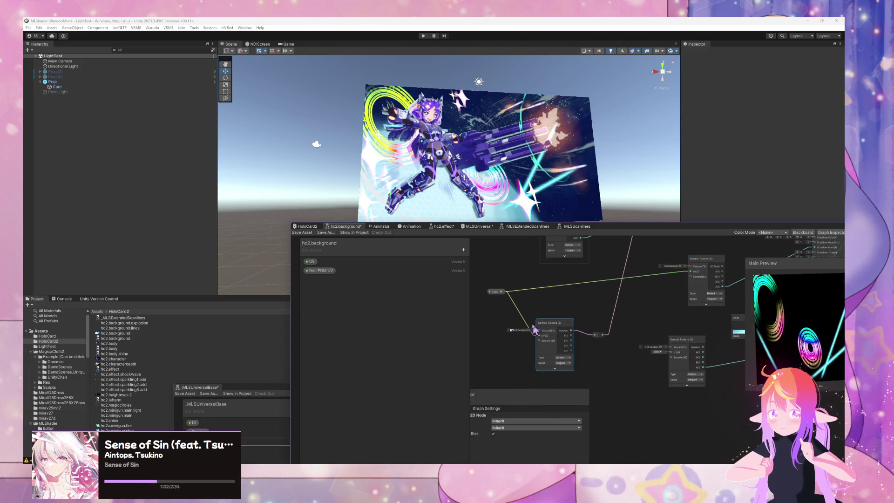
{"action": "left_click", "coordinate": [524, 322]}
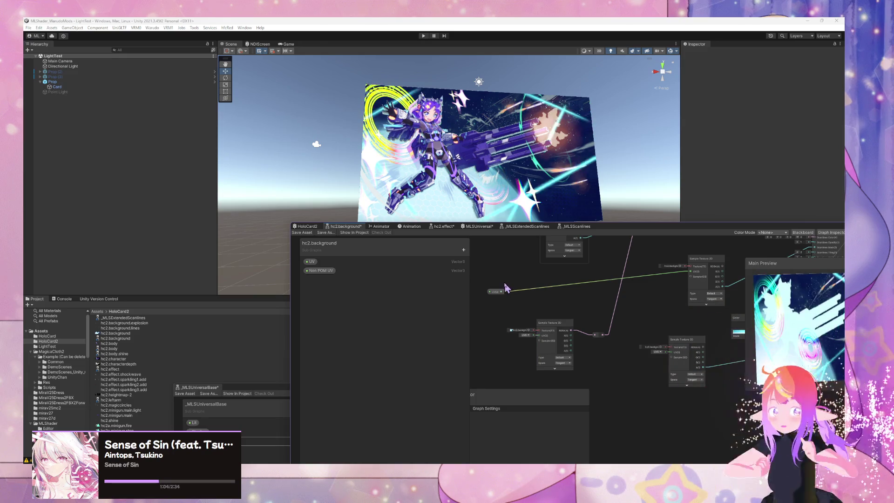
{"action": "left_click_drag", "start_coordinate": [504, 294], "coordinate": [539, 336]}
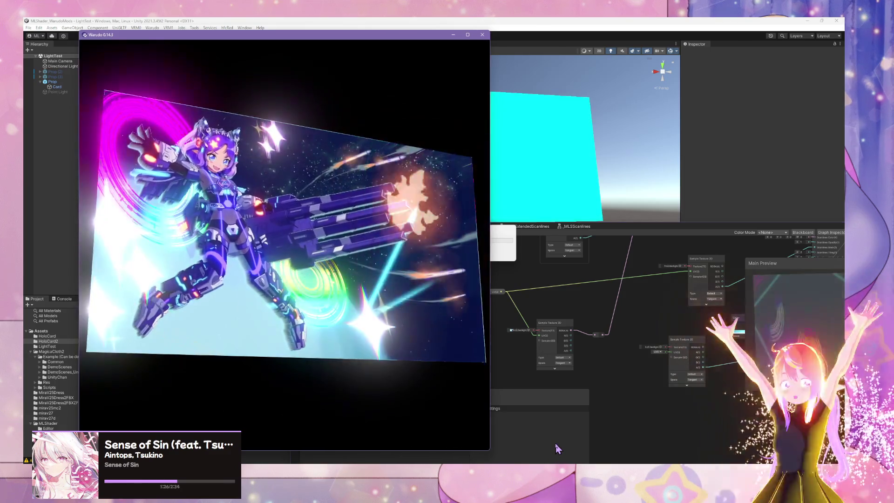
After viewing the card in Warudo, bring the Unity editor back in front
{"action": "left_click", "coordinate": [605, 226]}
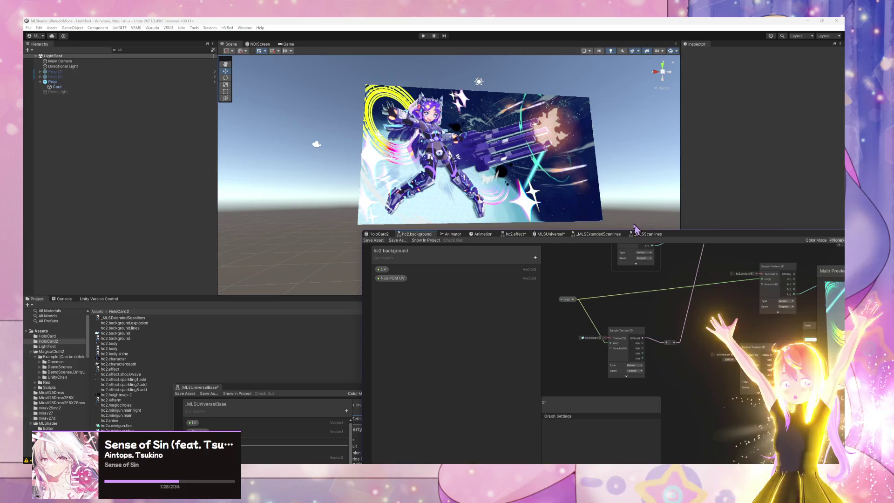
Frame the Magic Circle group and scanline nodes, and select the Sample Texture 2D node
{"action": "mouse_move", "coordinate": [660, 336]}
{"action": "left_mouse_down"}
{"action": "mouse_move", "coordinate": [635, 355]}
{"action": "mouse_move", "coordinate": [665, 340]}
{"action": "mouse_move", "coordinate": [736, 350]}
{"action": "mouse_move", "coordinate": [569, 376]}
{"action": "left_mouse_up"}
{"action": "left_click", "coordinate": [694, 323]}
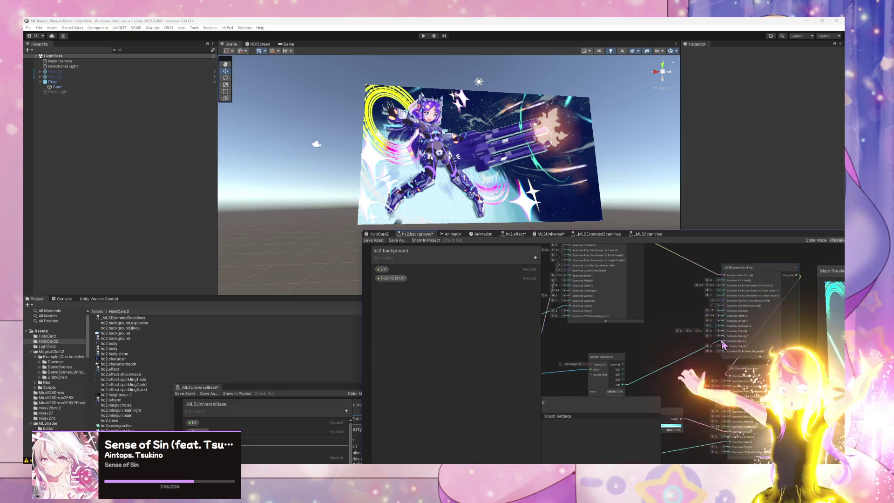
Add a magenta HDR Color node beside the scanline nodes and widen the graph window leftward
{"action": "mouse_move", "coordinate": [638, 357]}
{"action": "left_mouse_down"}
{"action": "mouse_move", "coordinate": [685, 347]}
{"action": "mouse_move", "coordinate": [661, 330]}
{"action": "left_mouse_up"}
{"action": "key", "text": "space"}
{"action": "type", "text": "color"}
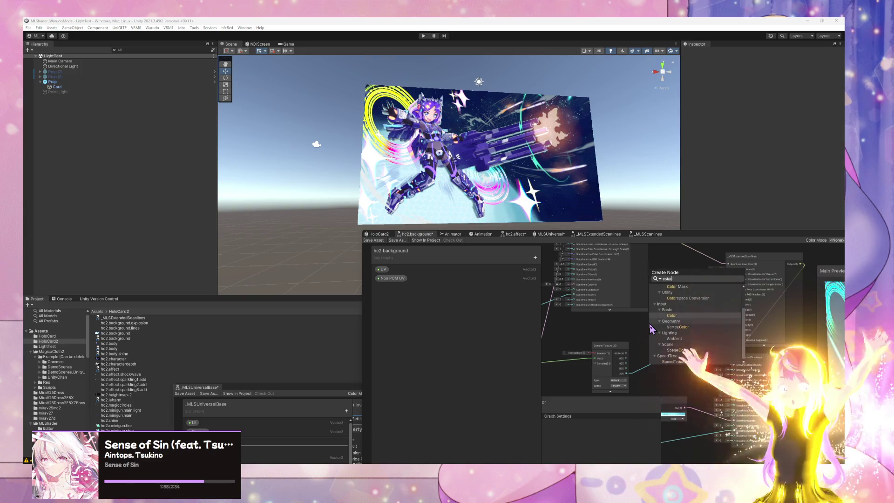
{"action": "key", "text": "Return"}
{"action": "left_click", "coordinate": [682, 355]}
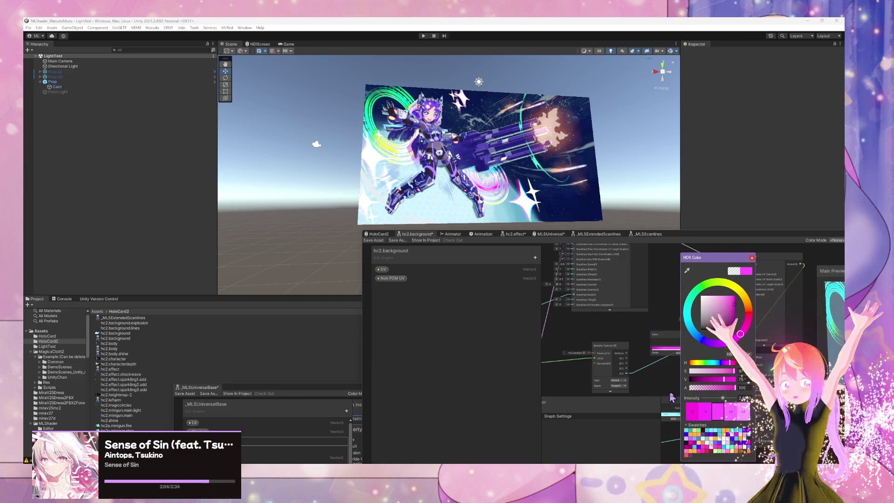
{"action": "left_click", "coordinate": [751, 258]}
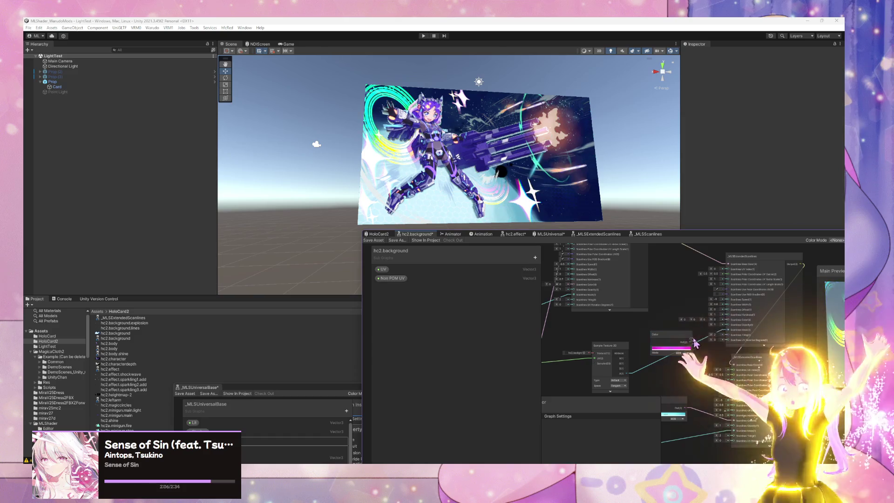
{"action": "left_click", "coordinate": [671, 347]}
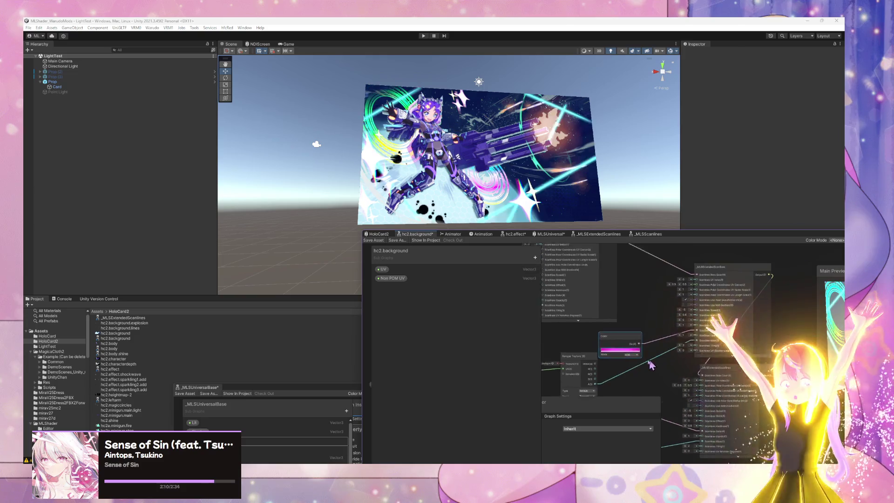
{"action": "left_click_drag", "start_coordinate": [652, 307], "coordinate": [618, 299]}
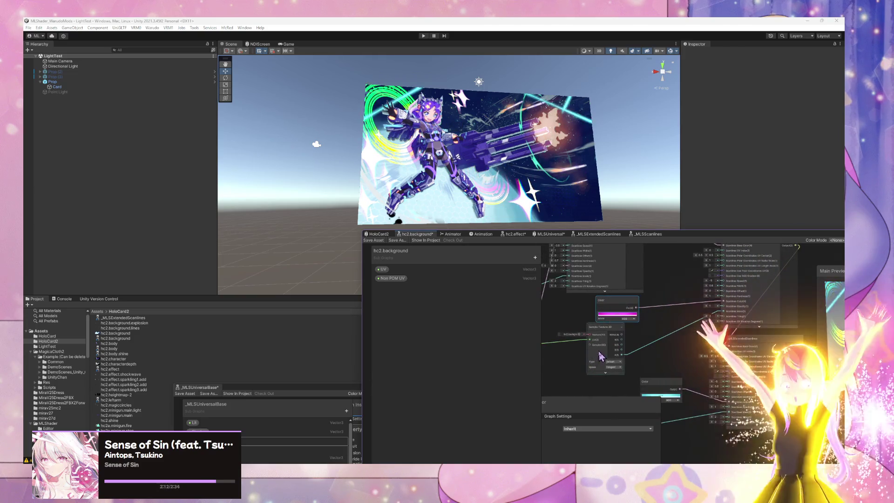
{"action": "left_click_drag", "start_coordinate": [573, 367], "coordinate": [634, 367]}
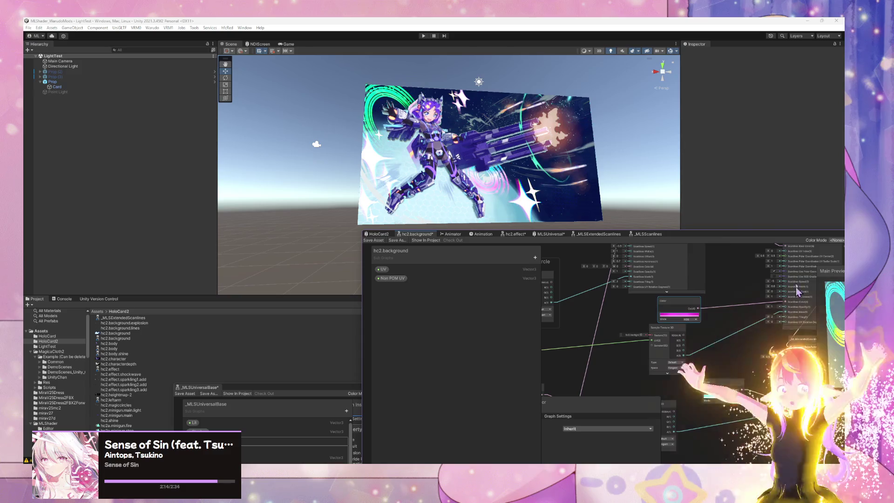
{"action": "left_click_drag", "start_coordinate": [750, 237], "coordinate": [604, 243]}
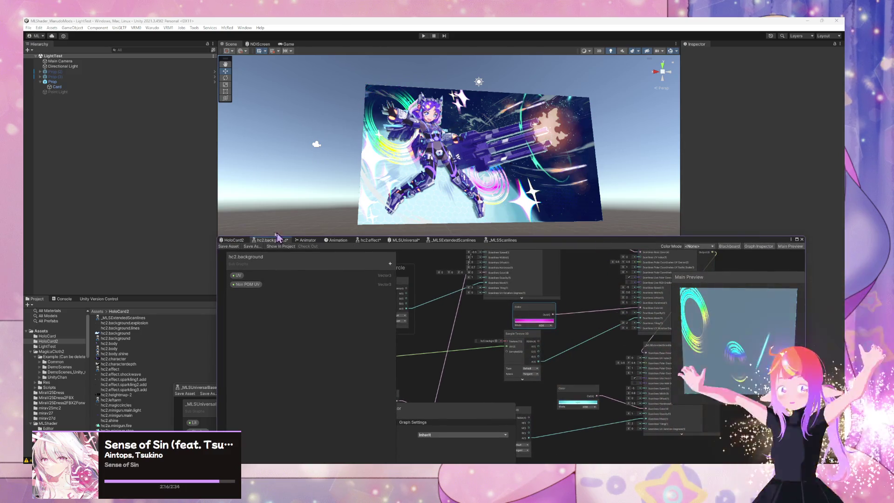
Pan the graph to bring the scanline node inputs into view
{"action": "left_click_drag", "start_coordinate": [475, 352], "coordinate": [572, 336]}
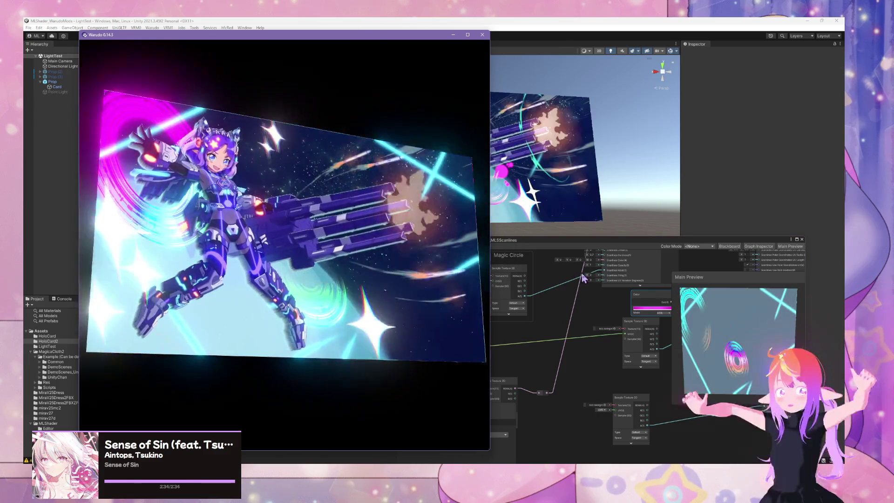
Return to Unity and frame the Color node and scanline inputs in the graph
{"action": "left_click", "coordinate": [614, 300]}
{"action": "mouse_move", "coordinate": [614, 299]}
{"action": "left_mouse_down"}
{"action": "mouse_move", "coordinate": [574, 296]}
{"action": "mouse_move", "coordinate": [572, 305]}
{"action": "left_mouse_up"}
{"action": "scroll", "coordinate": [573, 305], "scroll_direction": "up", "scroll_amount": 5}
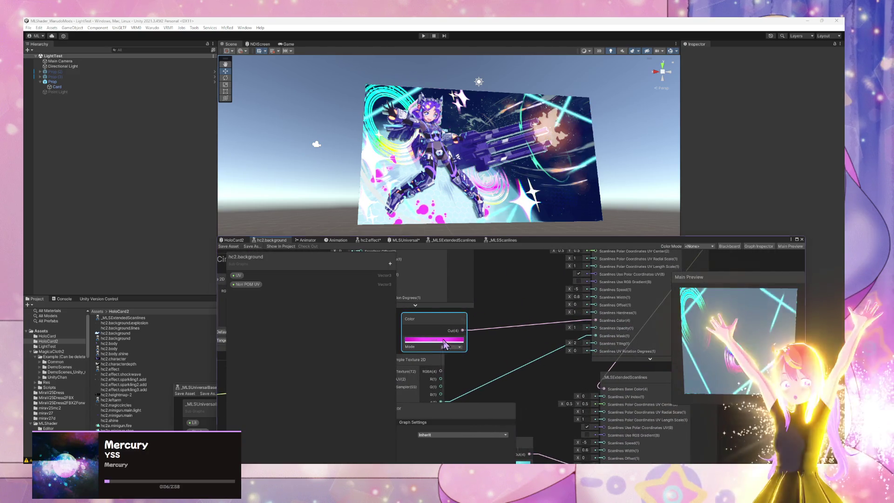
Adjust the scanline Color node's saturation, giving HSV 317, 84, 75
{"action": "left_click", "coordinate": [423, 339]}
{"action": "left_click_drag", "start_coordinate": [494, 375], "coordinate": [490, 372]}
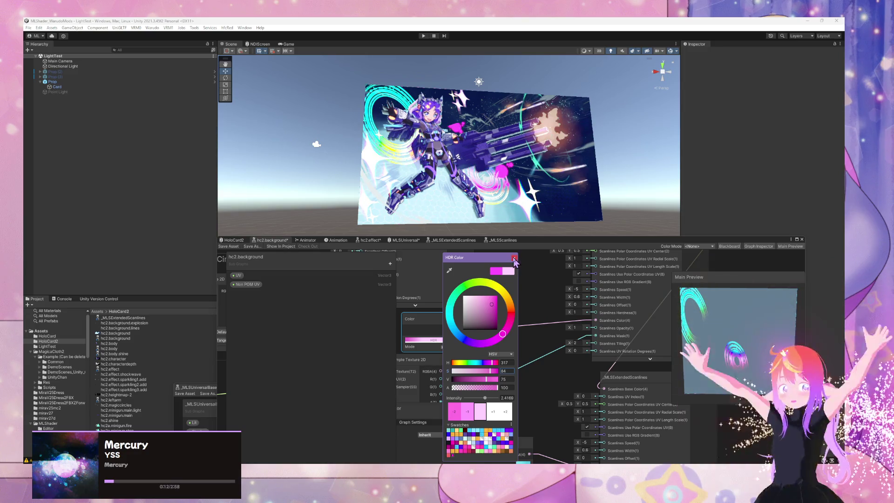
{"action": "left_click", "coordinate": [586, 303]}
Set Scanlines Width to 1
{"action": "double_click", "coordinate": [576, 296]}
{"action": "type", "text": "1"}
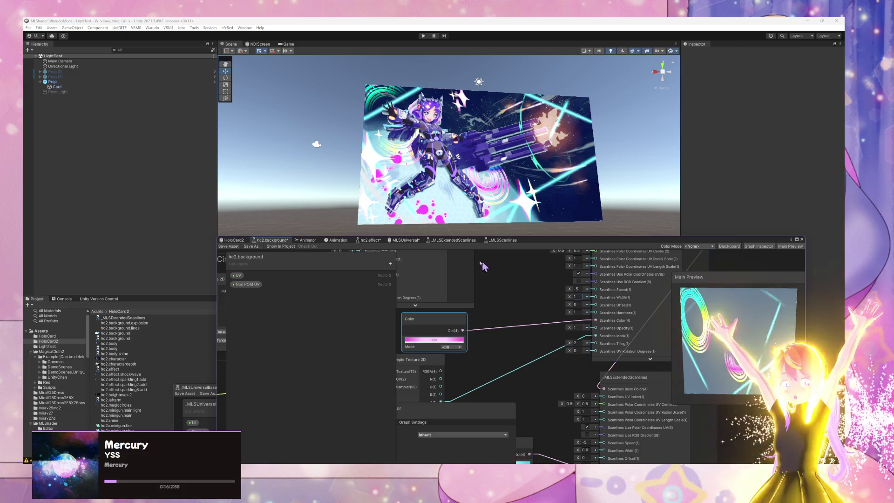
{"action": "left_click_drag", "start_coordinate": [513, 339], "coordinate": [741, 328]}
{"action": "scroll", "coordinate": [741, 328], "scroll_direction": "down", "scroll_amount": 3}
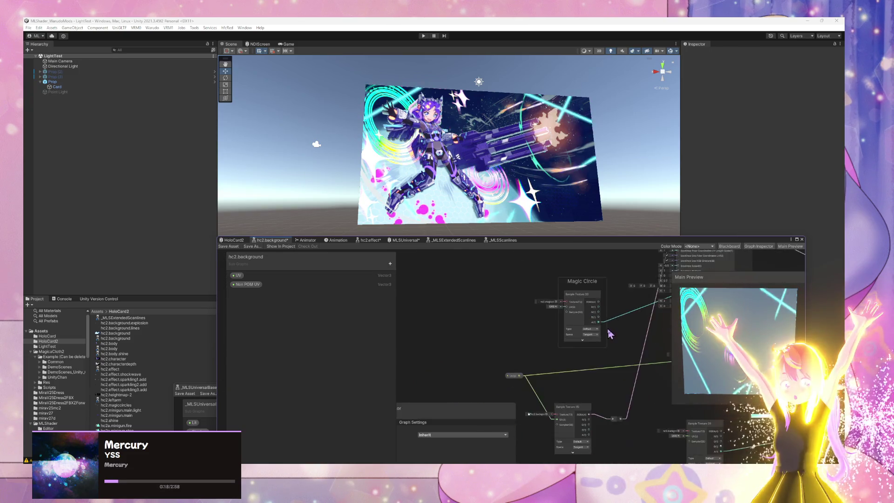
Delete the UV link into the Magic Circle group's Sample Texture 2D node
{"action": "left_click_drag", "start_coordinate": [593, 297], "coordinate": [512, 327]}
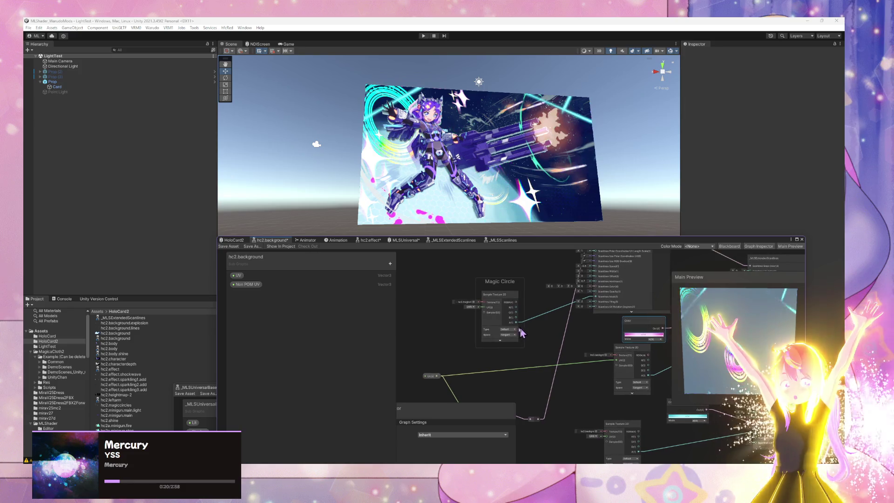
{"action": "left_click", "coordinate": [495, 350]}
{"action": "key", "text": "Delete"}
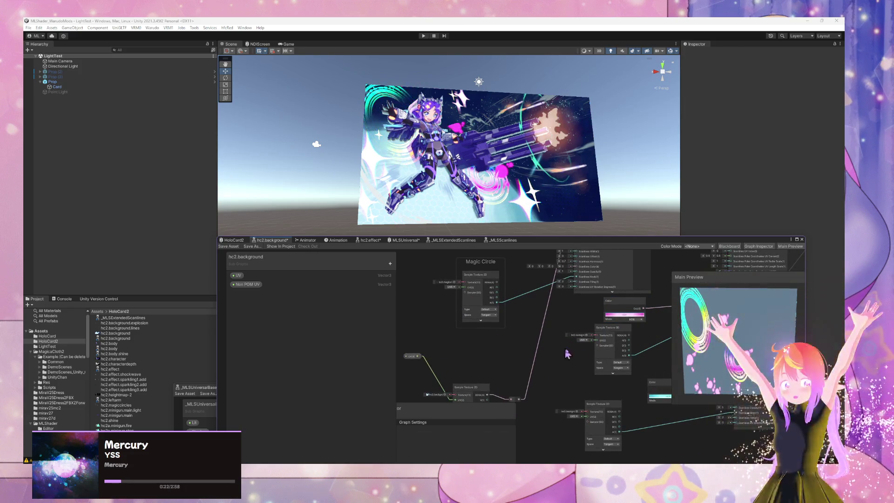
{"action": "scroll", "coordinate": [617, 329], "scroll_direction": "up", "scroll_amount": 2}
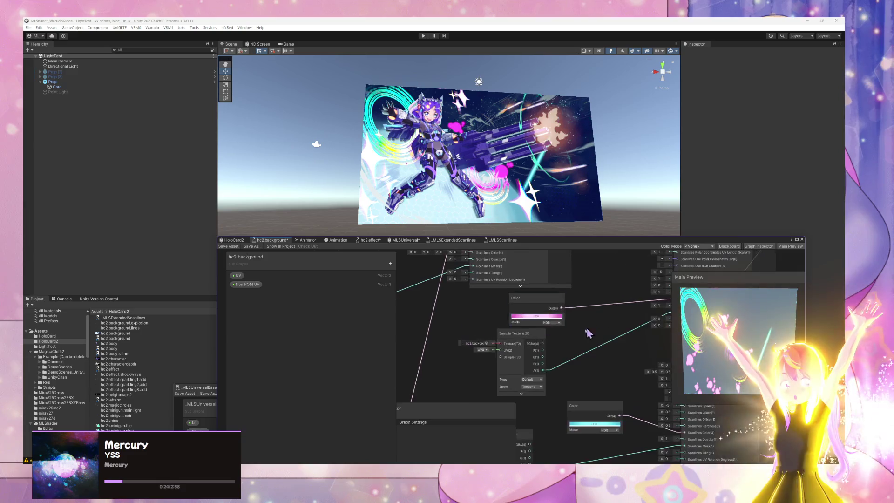
{"action": "left_click_drag", "start_coordinate": [617, 329], "coordinate": [532, 339]}
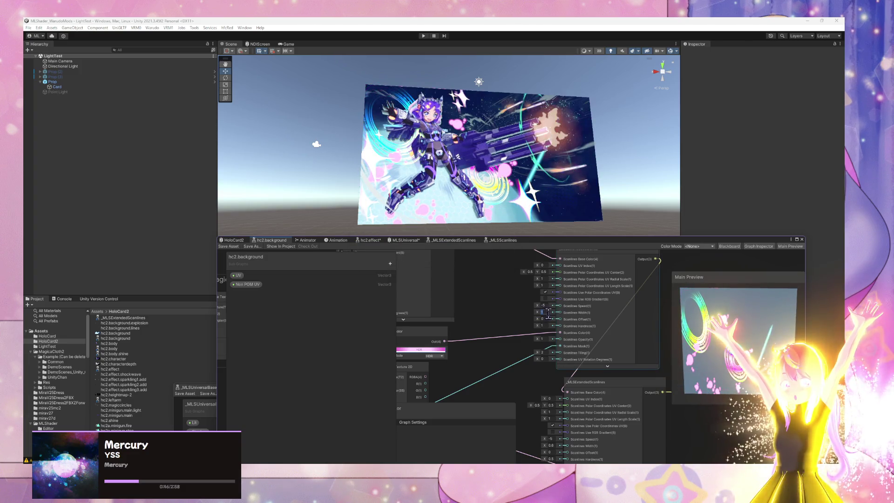
{"action": "type", "text": "0"}
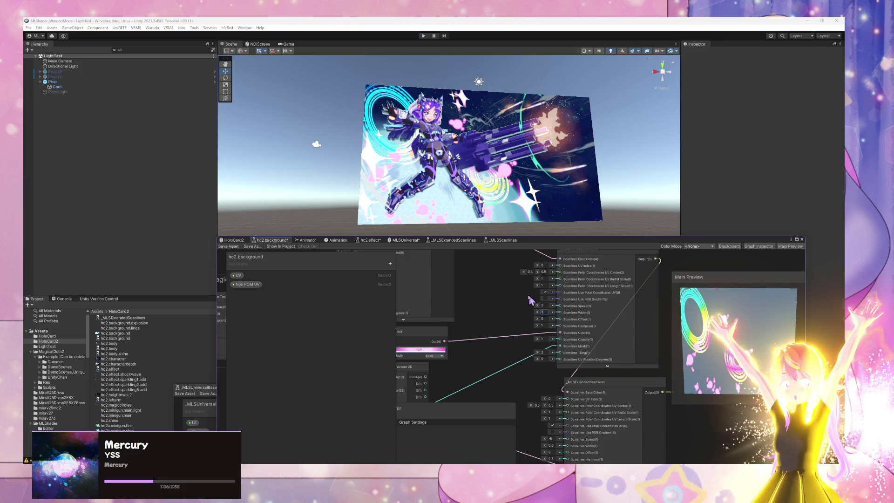
{"action": "scroll", "coordinate": [531, 300], "scroll_direction": "up", "scroll_amount": 2}
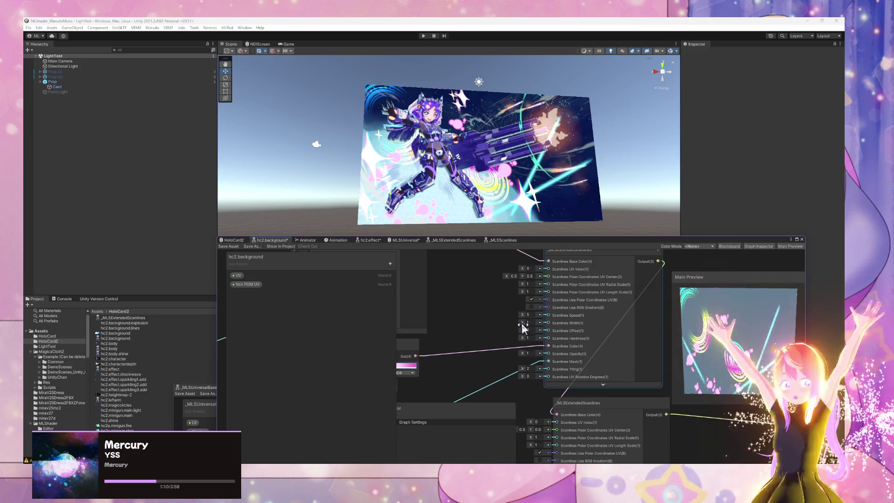
Tune Scanlines Width to 6.66 and Hardness to -4.2
{"action": "left_click_drag", "start_coordinate": [522, 323], "coordinate": [519, 330]}
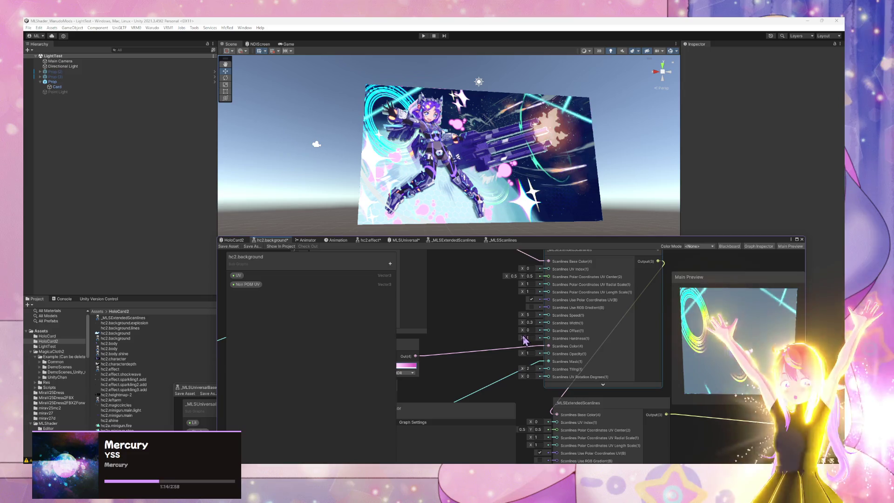
{"action": "left_click_drag", "start_coordinate": [524, 339], "coordinate": [477, 337]}
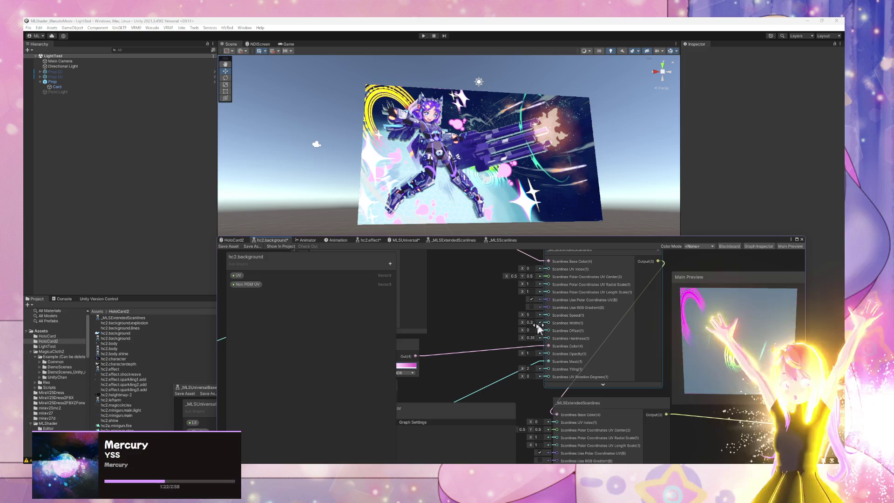
{"action": "left_click_drag", "start_coordinate": [522, 322], "coordinate": [526, 322]}
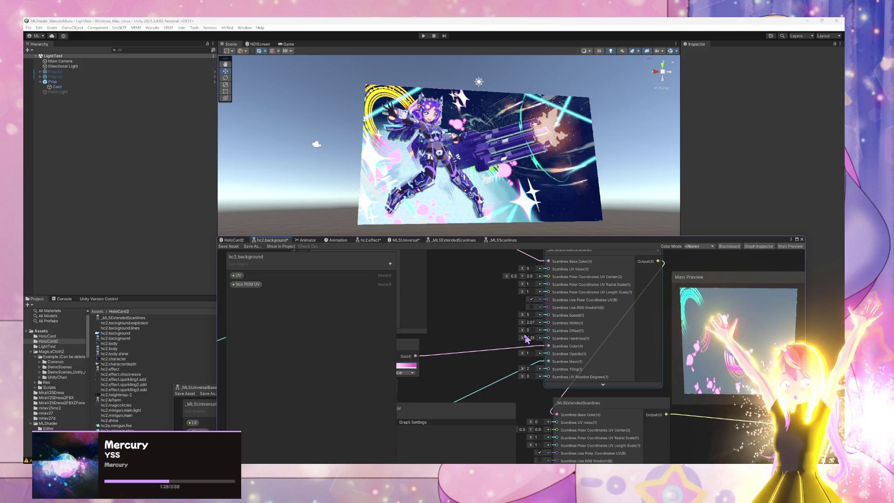
{"action": "left_click", "coordinate": [530, 337]}
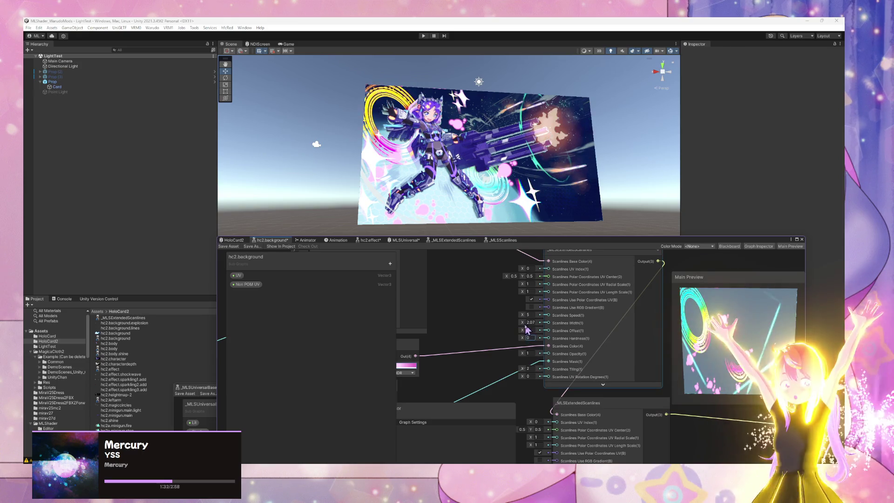
{"action": "left_click_drag", "start_coordinate": [522, 322], "coordinate": [515, 323]}
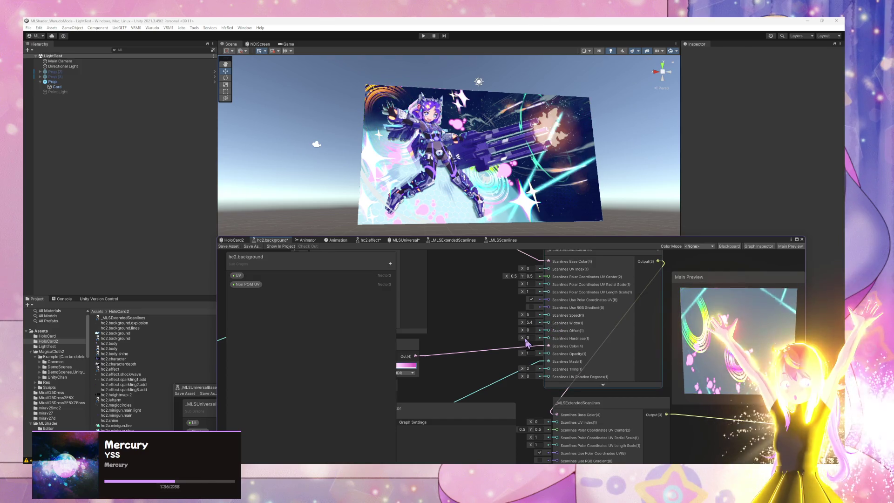
{"action": "mouse_move", "coordinate": [513, 343]}
{"action": "left_mouse_down"}
{"action": "mouse_move", "coordinate": [523, 343]}
{"action": "mouse_move", "coordinate": [512, 341]}
{"action": "left_mouse_up"}
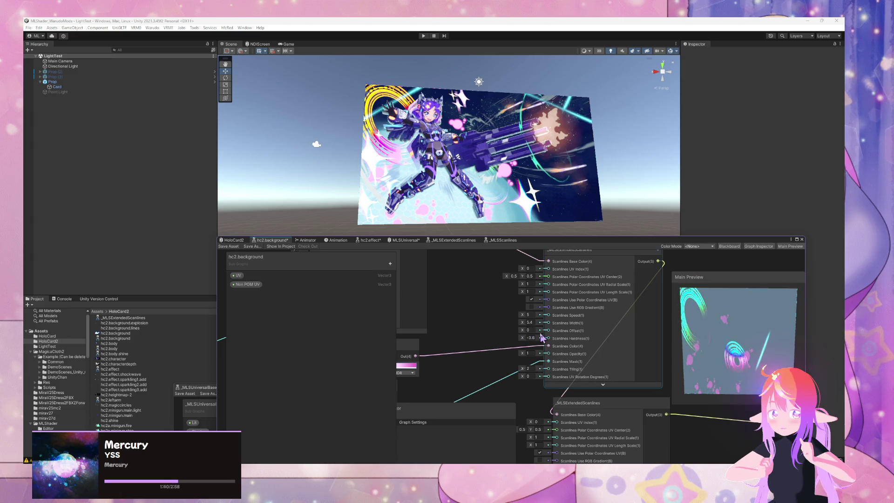
{"action": "mouse_move", "coordinate": [522, 320]}
{"action": "left_mouse_down"}
{"action": "mouse_move", "coordinate": [510, 322]}
{"action": "mouse_move", "coordinate": [575, 329]}
{"action": "left_mouse_up"}
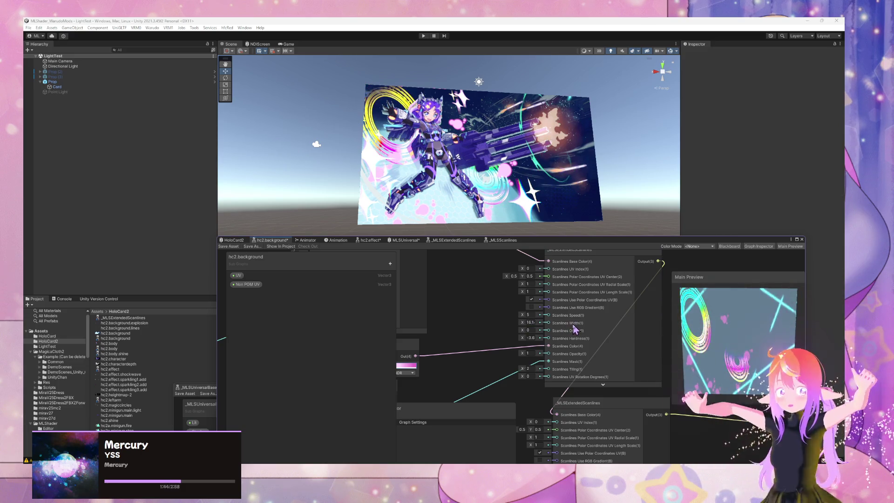
{"action": "mouse_move", "coordinate": [512, 323]}
{"action": "left_mouse_down"}
{"action": "mouse_move", "coordinate": [529, 323]}
{"action": "mouse_move", "coordinate": [524, 335]}
{"action": "left_mouse_up"}
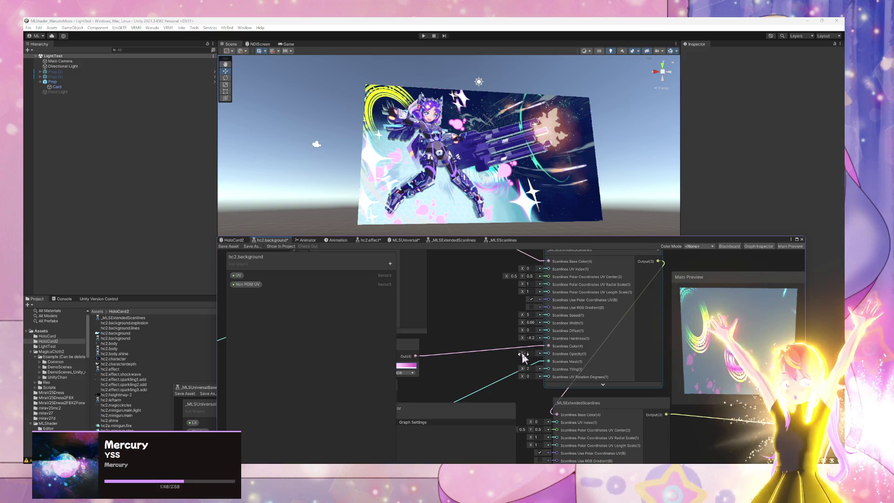
Adjust the Scanlines polar-coordinate UV Length Scale, ending at 1.77
{"action": "left_click", "coordinate": [526, 310]}
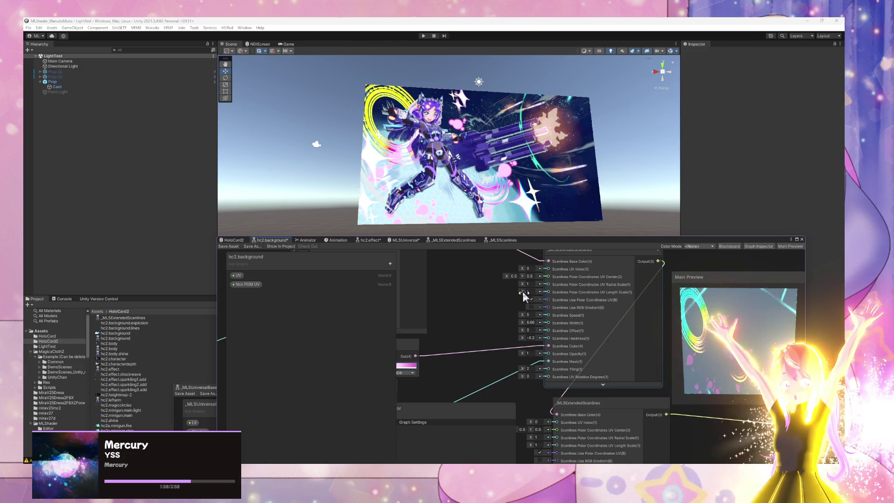
{"action": "mouse_move", "coordinate": [524, 292]}
{"action": "left_mouse_down"}
{"action": "mouse_move", "coordinate": [513, 289]}
{"action": "mouse_move", "coordinate": [559, 298]}
{"action": "mouse_move", "coordinate": [534, 297]}
{"action": "left_mouse_up"}
{"action": "left_click", "coordinate": [531, 299]}
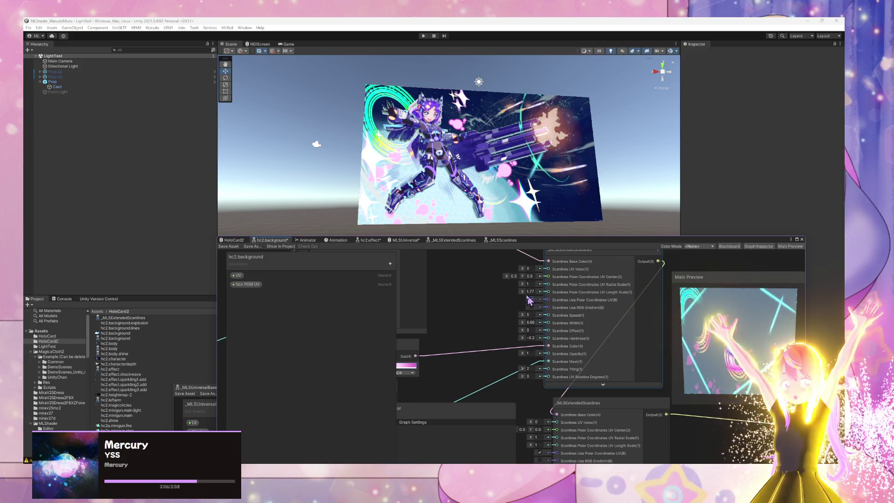
Shrink the polar Length Scale to 0.33 and set Radial Scale to a small positive value
{"action": "left_click_drag", "start_coordinate": [523, 291], "coordinate": [527, 295]}
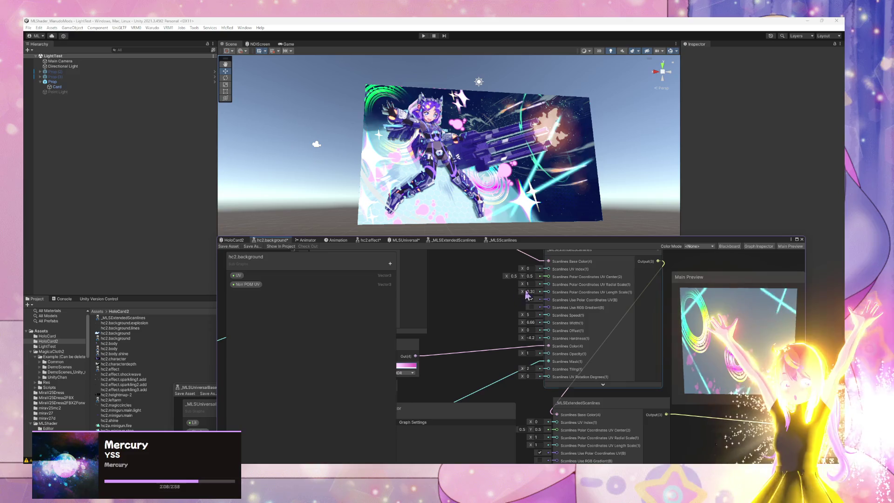
{"action": "left_click", "coordinate": [531, 292]}
{"action": "left_click_drag", "start_coordinate": [522, 285], "coordinate": [508, 290]}
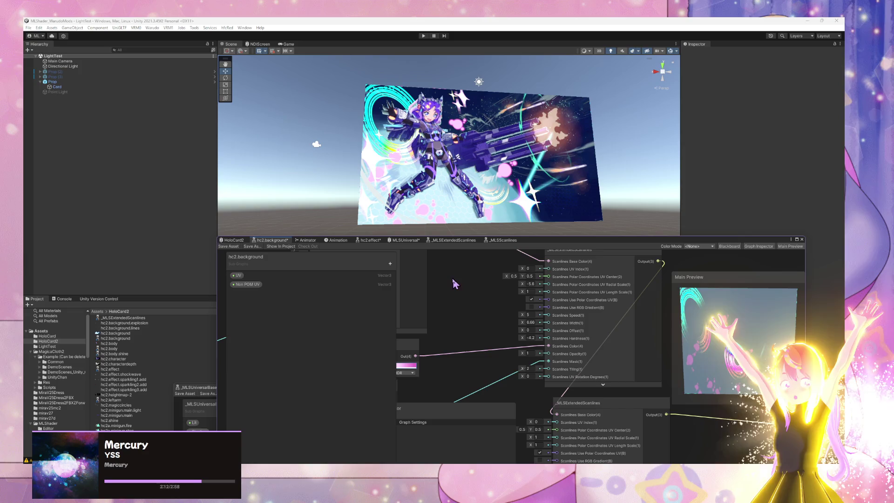
{"action": "left_click_drag", "start_coordinate": [522, 284], "coordinate": [520, 283]}
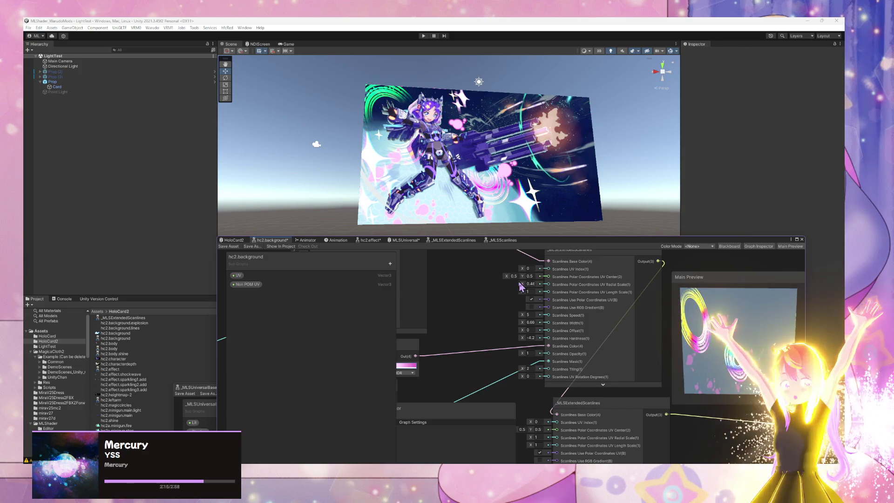
Set Scanlines Width to 1 and adjust the Scanlines Hardness value
{"action": "left_click", "coordinate": [529, 322]}
{"action": "key", "text": "BackSpace"}
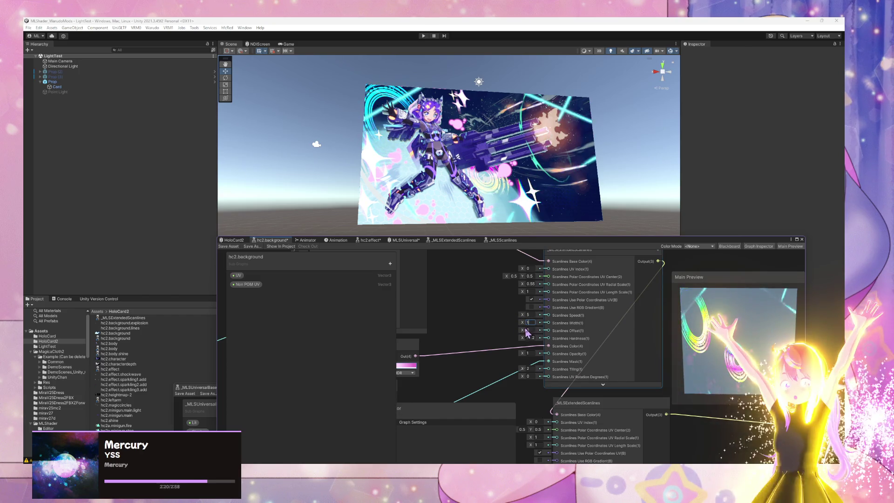
{"action": "key", "text": "Return"}
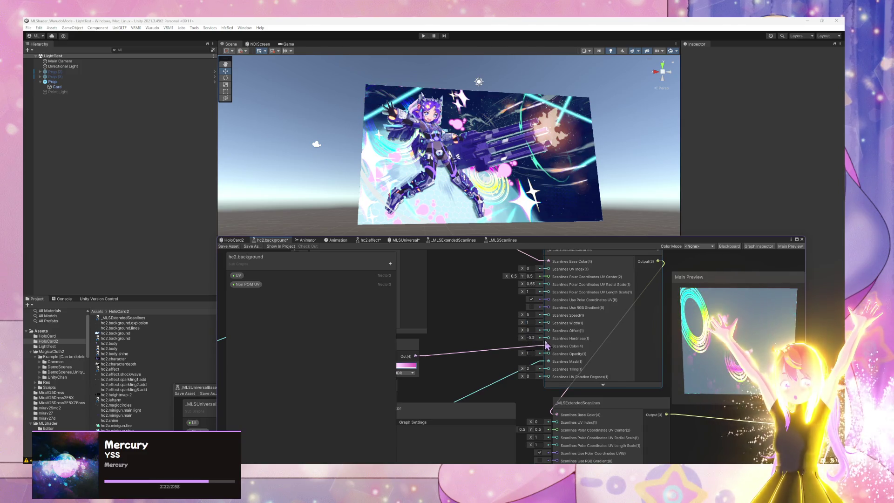
{"action": "left_click_drag", "start_coordinate": [522, 337], "coordinate": [530, 340]}
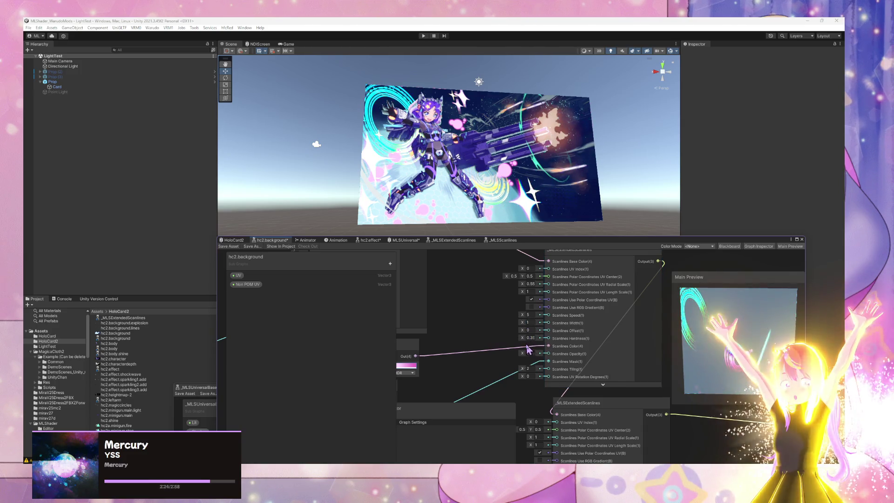
{"action": "left_click", "coordinate": [530, 337]}
{"action": "type", "text": "0"}
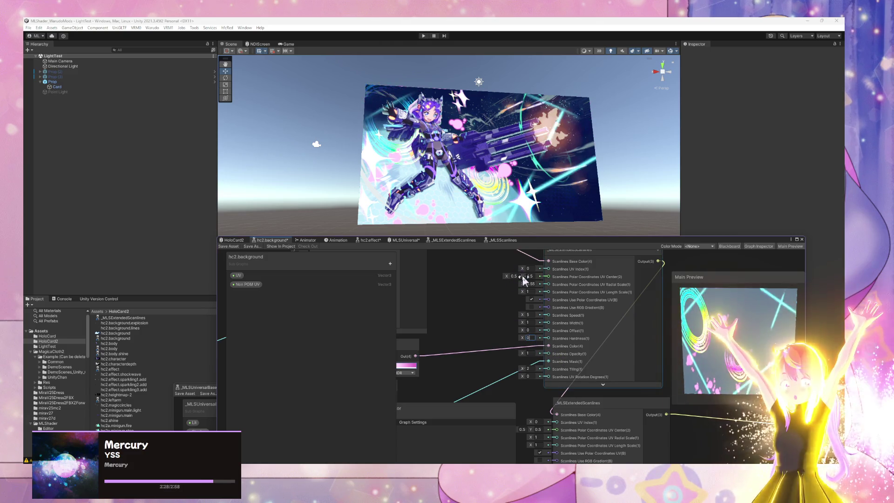
Drag the polar UV centre X and Y down to roughly (-0.6, -0.8)
{"action": "left_click_drag", "start_coordinate": [522, 275], "coordinate": [525, 275]}
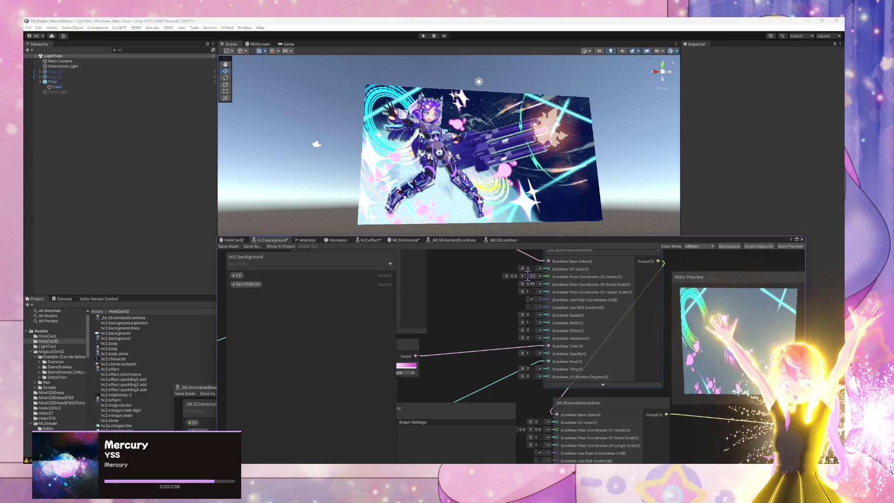
{"action": "key", "text": "BackSpace"}
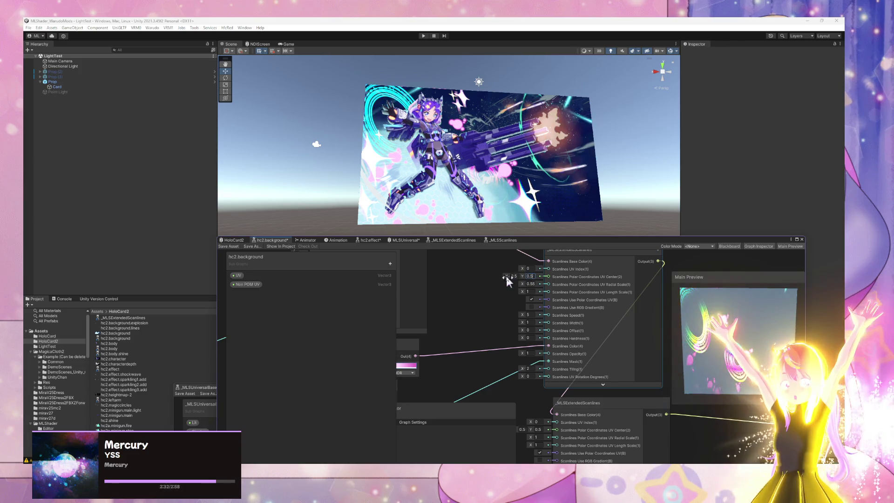
{"action": "left_click_drag", "start_coordinate": [507, 276], "coordinate": [493, 273]}
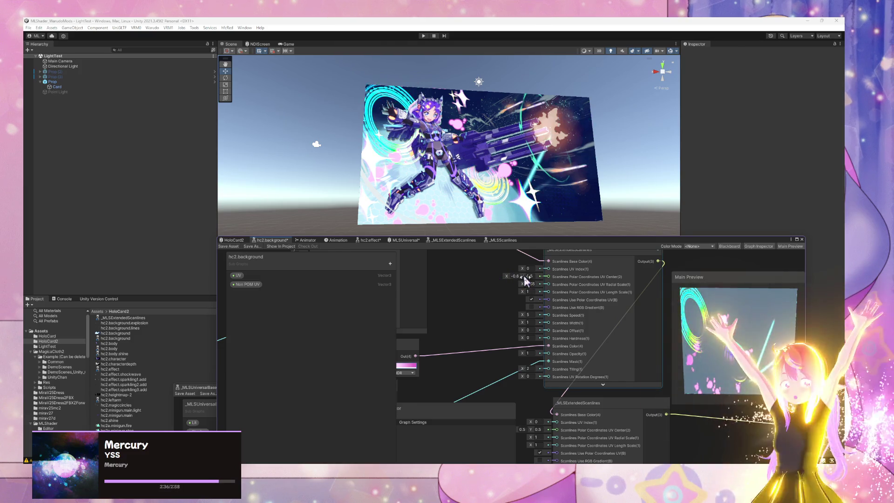
{"action": "left_click_drag", "start_coordinate": [523, 275], "coordinate": [510, 274]}
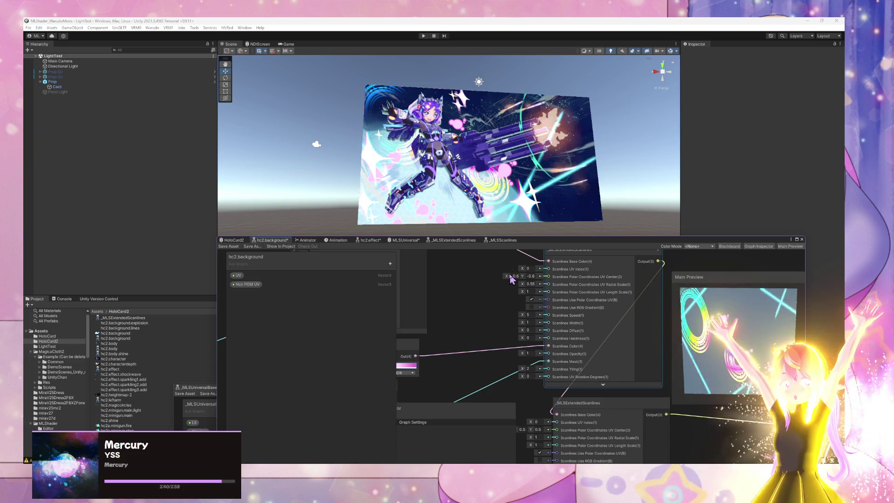
Add a reroute point on the cyan mask wire and slide it left along the wire
{"action": "double_click", "coordinate": [509, 375]}
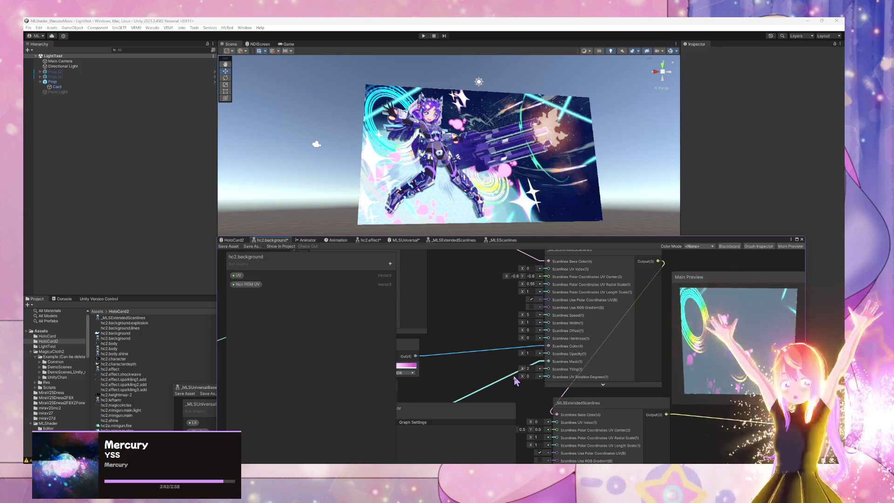
{"action": "left_click_drag", "start_coordinate": [507, 376], "coordinate": [487, 375]}
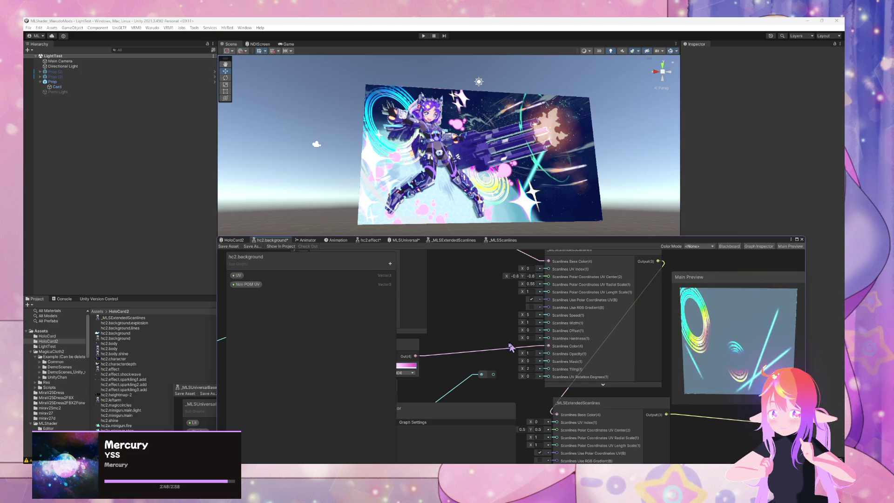
{"action": "left_click_drag", "start_coordinate": [512, 378], "coordinate": [521, 370]}
Set Scanlines Mask to 1 and move the polar UV centre to about (0.22, 0.29)
{"action": "left_click", "coordinate": [535, 352]}
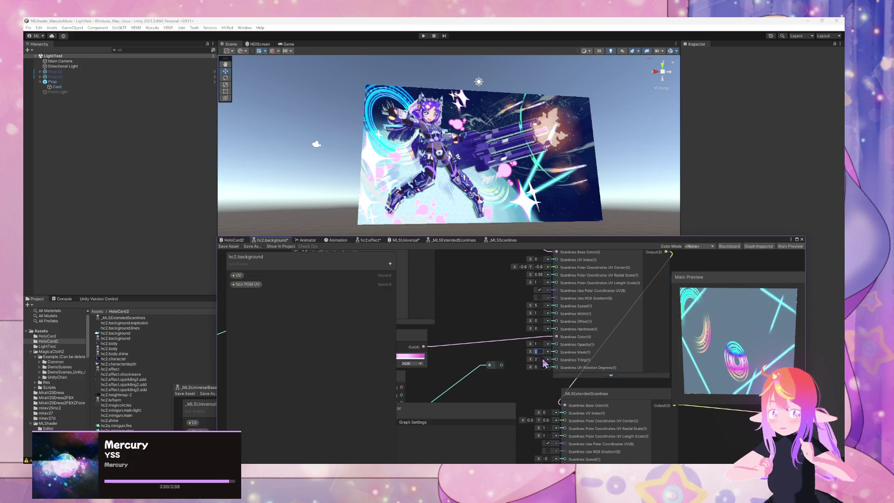
{"action": "type", "text": "1"}
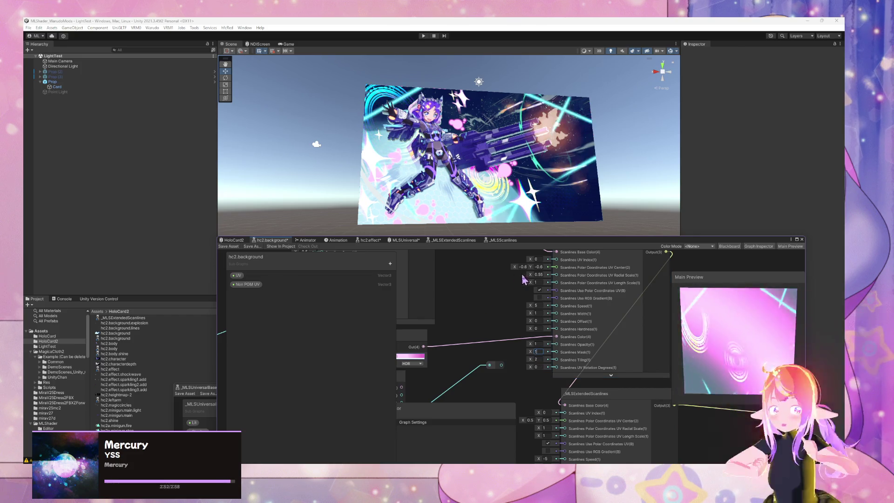
{"action": "left_click_drag", "start_coordinate": [532, 267], "coordinate": [542, 265]}
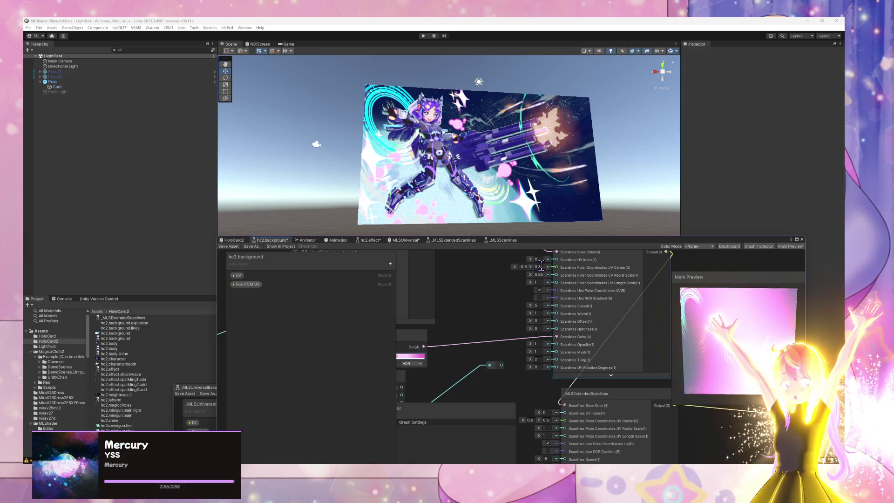
{"action": "left_click_drag", "start_coordinate": [515, 266], "coordinate": [531, 266]}
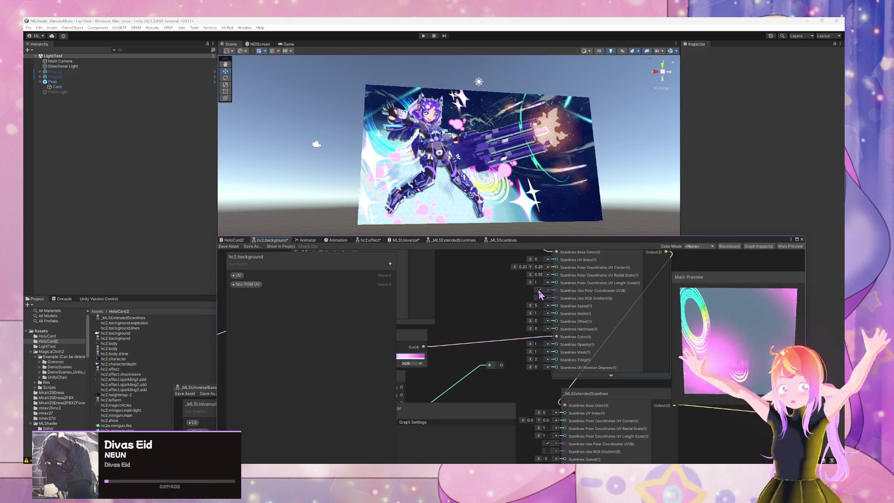
Set the polar Length Scale to 1 and drag Radial Scale to about -1.6
{"action": "mouse_move", "coordinate": [531, 283]}
{"action": "left_mouse_down"}
{"action": "mouse_move", "coordinate": [547, 281]}
{"action": "mouse_move", "coordinate": [477, 282]}
{"action": "left_mouse_up"}
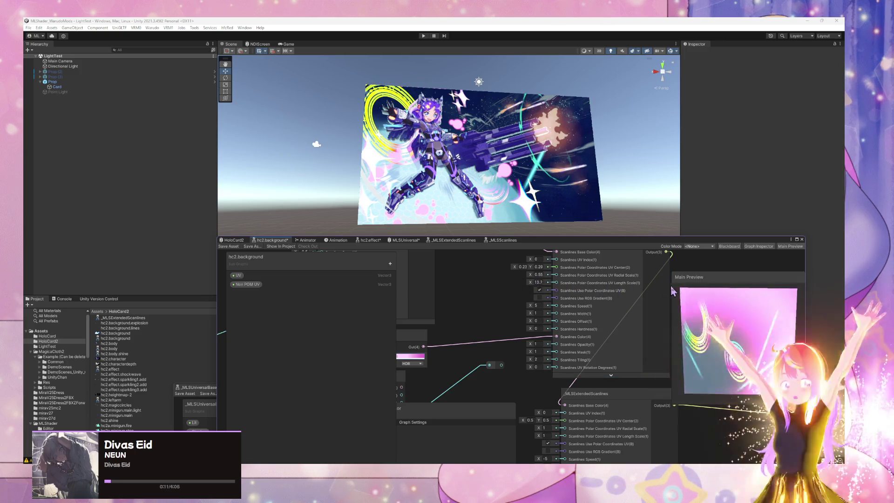
{"action": "left_click", "coordinate": [538, 282]}
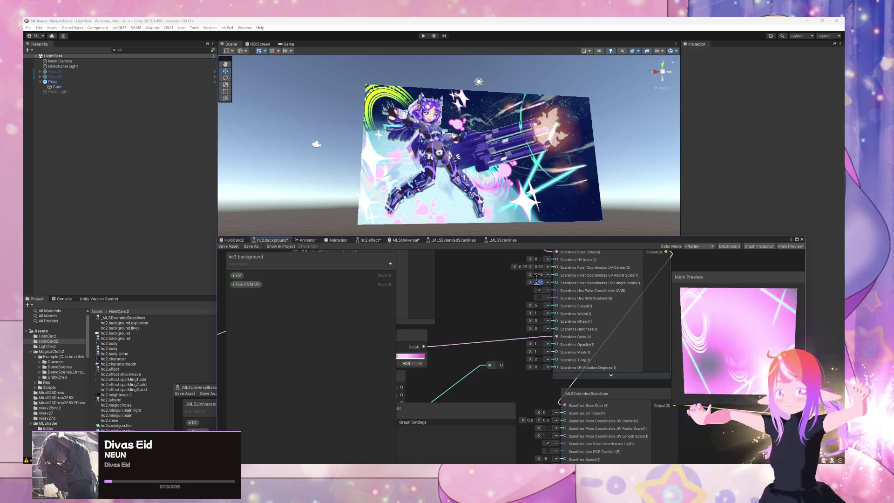
{"action": "type", "text": "1"}
{"action": "left_click_drag", "start_coordinate": [530, 275], "coordinate": [511, 275]}
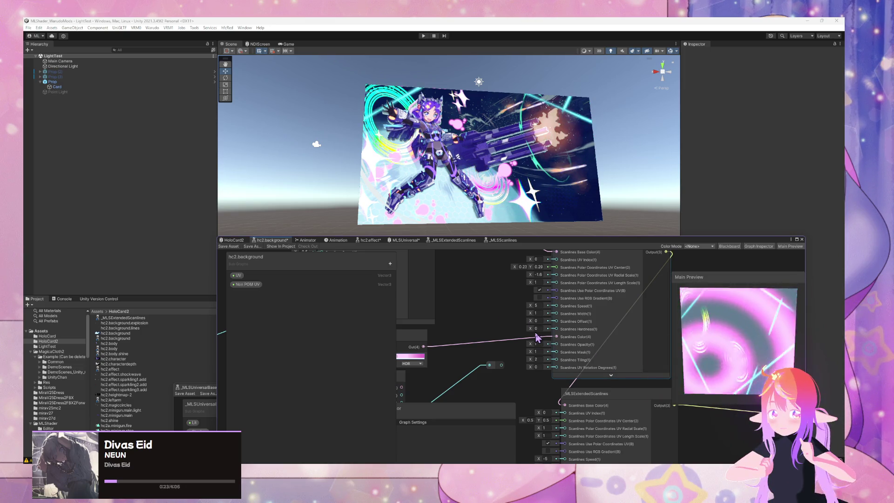
Delete the wire feeding Scanlines Mask and adjust the Scanlines Hardness value
{"action": "mouse_move", "coordinate": [501, 365]}
{"action": "left_mouse_down"}
{"action": "mouse_move", "coordinate": [532, 350]}
{"action": "mouse_move", "coordinate": [557, 353]}
{"action": "left_mouse_up"}
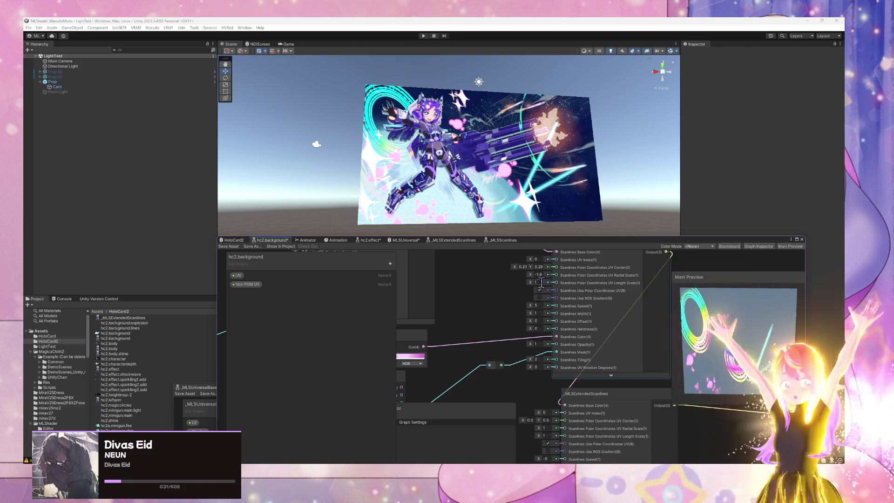
{"action": "left_click", "coordinate": [519, 362]}
{"action": "key", "text": "Delete"}
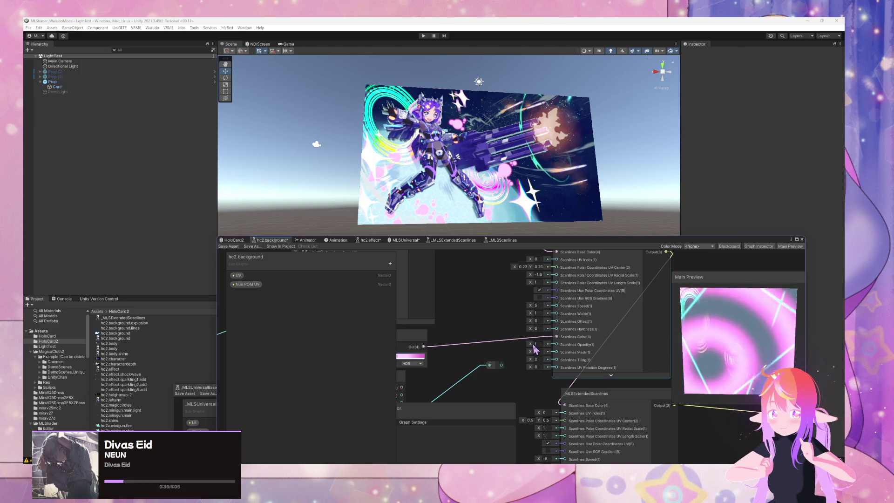
{"action": "left_click_drag", "start_coordinate": [532, 328], "coordinate": [423, 330]}
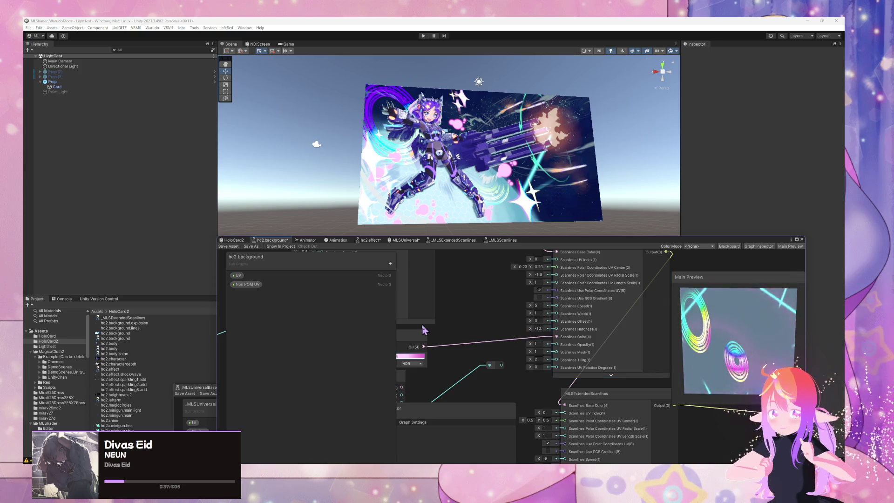
{"action": "left_click", "coordinate": [536, 328]}
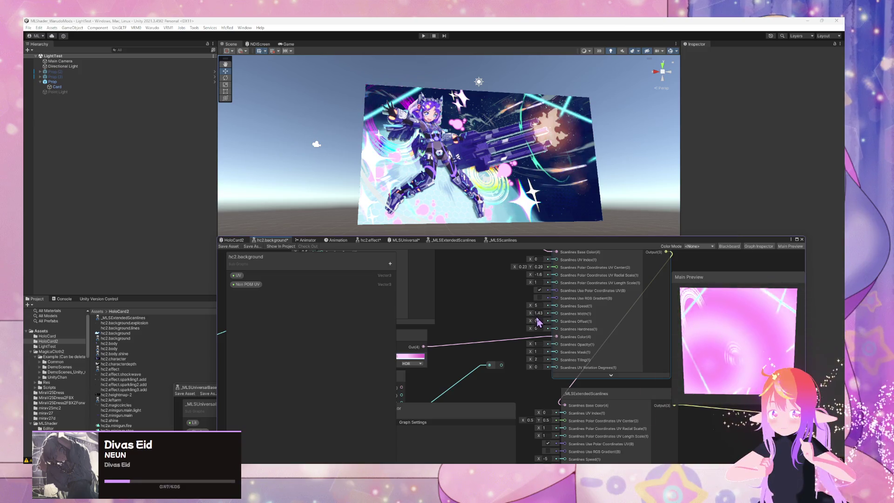
Hook the reroute into Scanlines Mask, narrow Scanlines Width, then unplug the Mask wire again
{"action": "left_click_drag", "start_coordinate": [500, 367], "coordinate": [557, 355]}
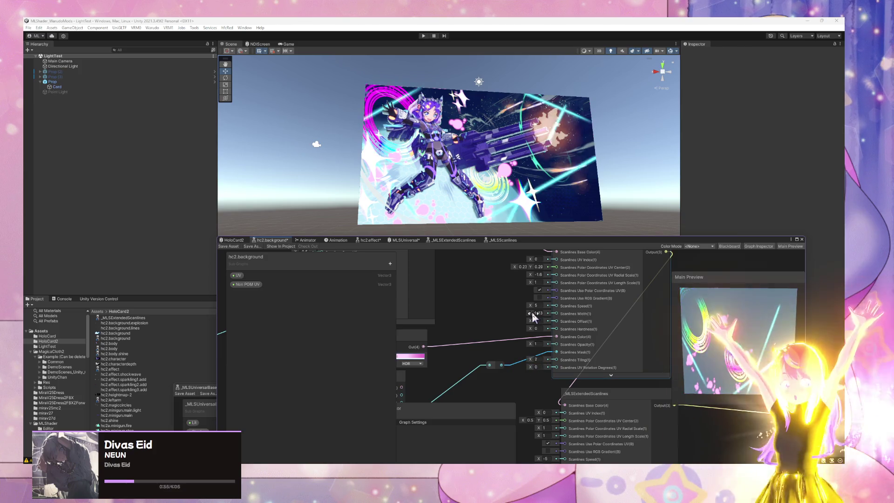
{"action": "left_click_drag", "start_coordinate": [529, 313], "coordinate": [517, 317]}
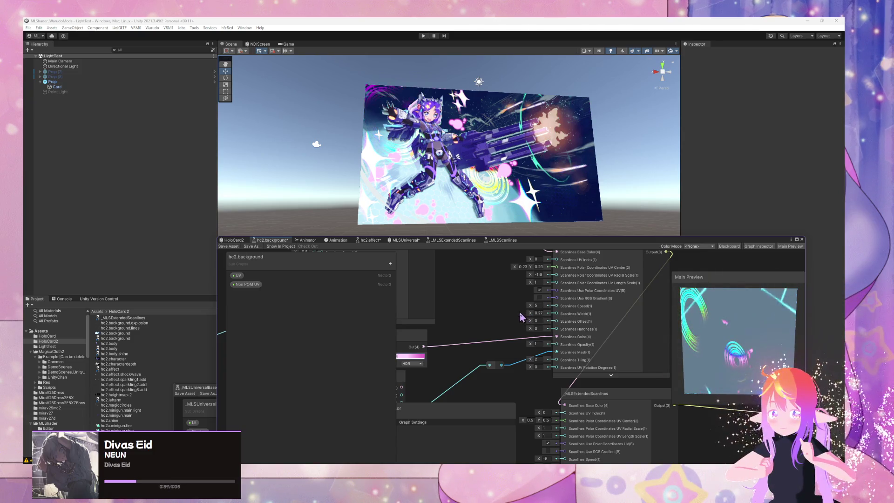
{"action": "left_click_drag", "start_coordinate": [530, 312], "coordinate": [516, 312]}
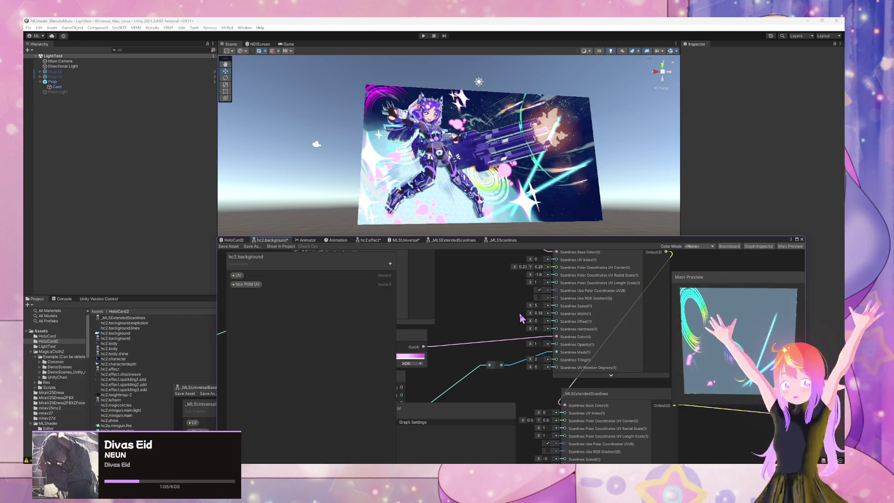
{"action": "left_click_drag", "start_coordinate": [519, 312], "coordinate": [533, 313]}
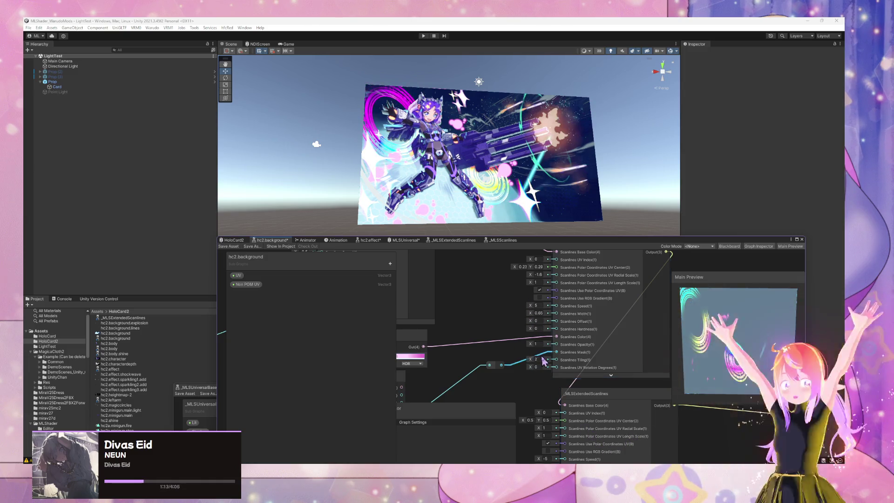
{"action": "mouse_move", "coordinate": [547, 356]}
{"action": "left_mouse_down"}
{"action": "mouse_move", "coordinate": [535, 344]}
{"action": "mouse_move", "coordinate": [534, 282]}
{"action": "left_mouse_up"}
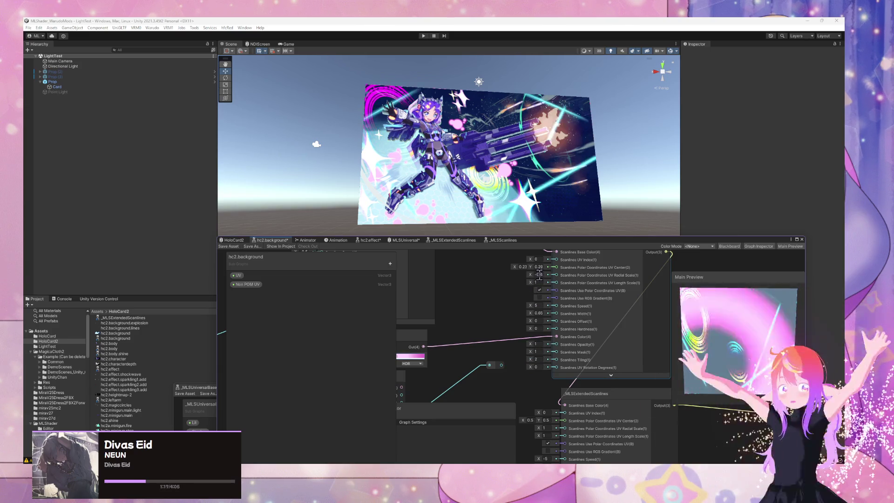
Enter -1.1 as the polar Radial Scale
{"action": "left_click", "coordinate": [539, 274]}
{"action": "type", "text": "-1.1"}
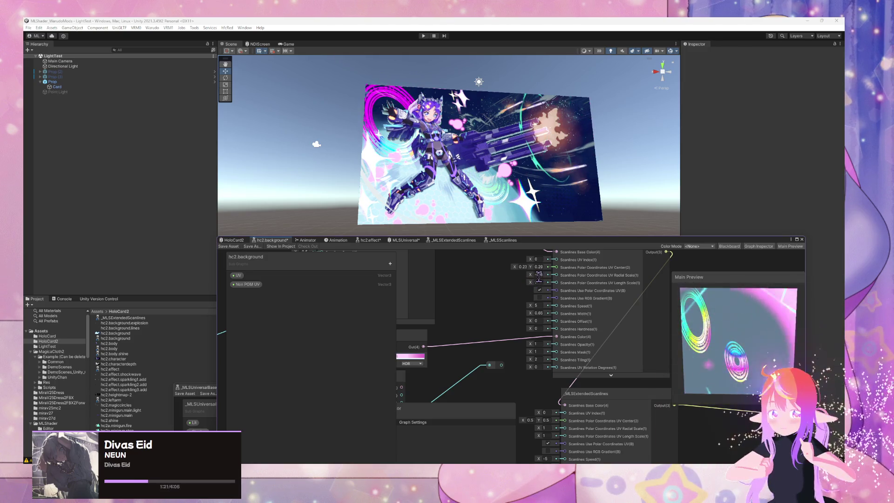
{"action": "key", "text": "Return"}
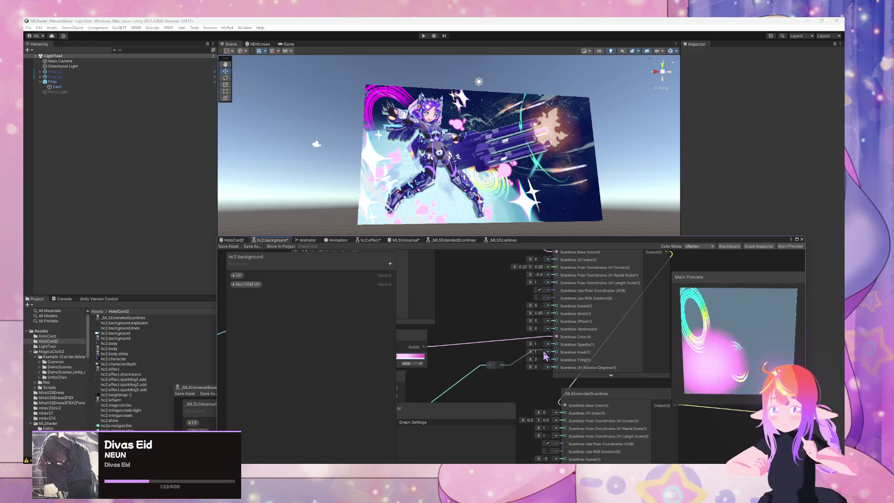
Reconnect the mask wire to Scanlines Mask, drag Radial Scale to -0.5, and clear Scanlines Speed
{"action": "left_click_drag", "start_coordinate": [545, 356], "coordinate": [549, 352]}
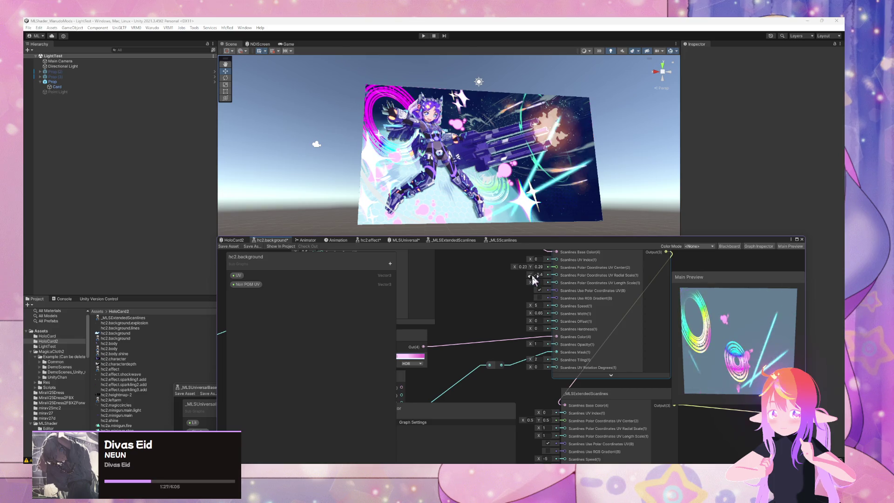
{"action": "left_click_drag", "start_coordinate": [531, 275], "coordinate": [530, 274]}
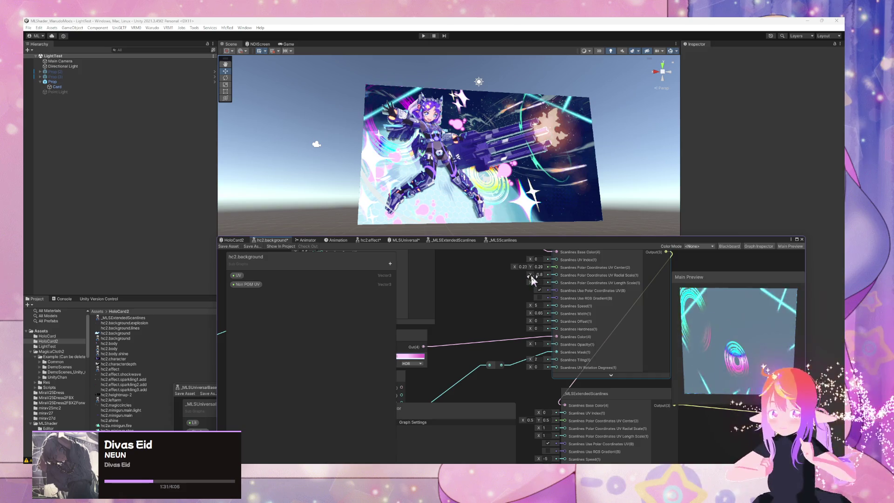
{"action": "left_click_drag", "start_coordinate": [531, 275], "coordinate": [535, 275]}
{"action": "left_click", "coordinate": [540, 306]}
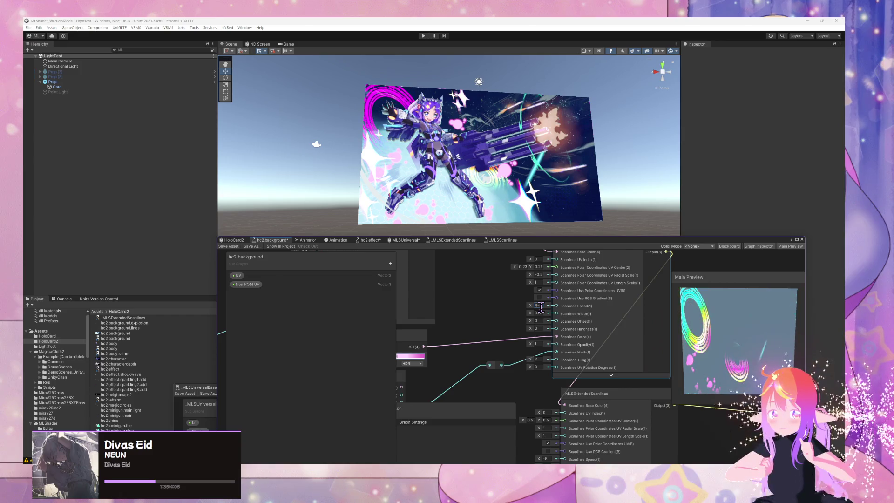
{"action": "key", "text": "BackSpace"}
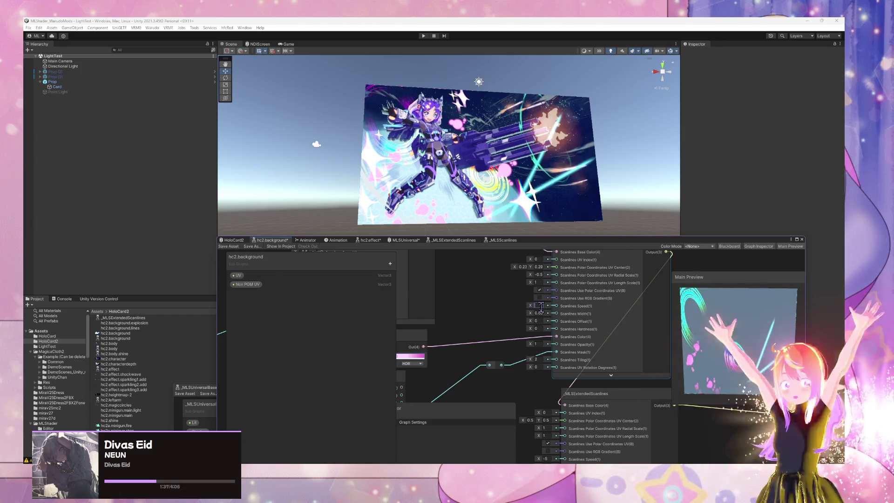